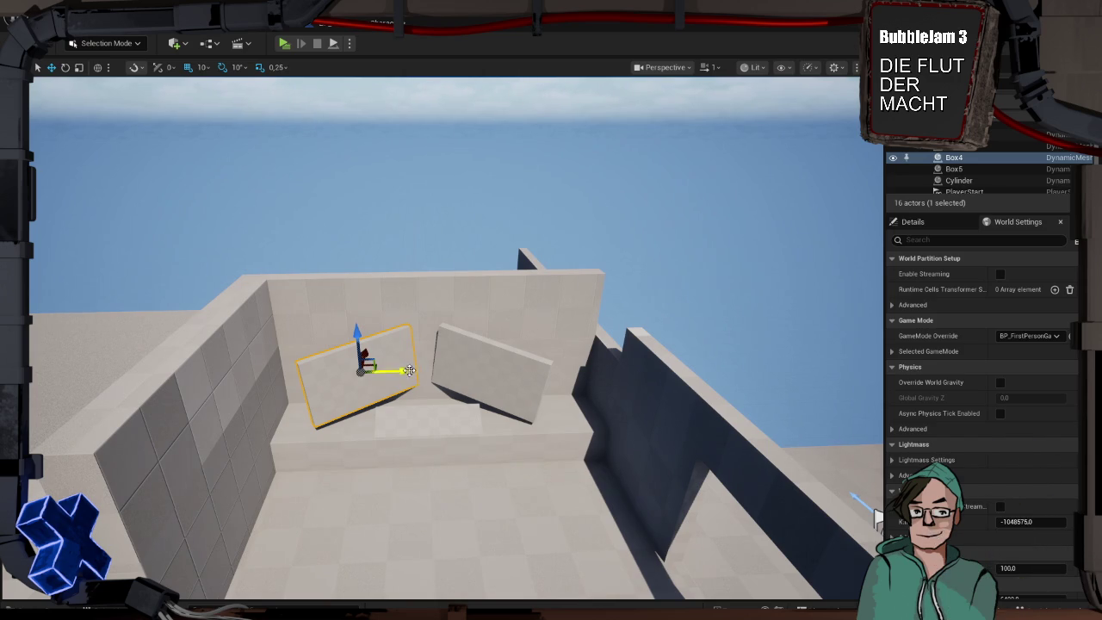
# Copy the Box4 wall panel from its Edit context submenu, then select the sky sphere
pyautogui.rightClick(397, 347)
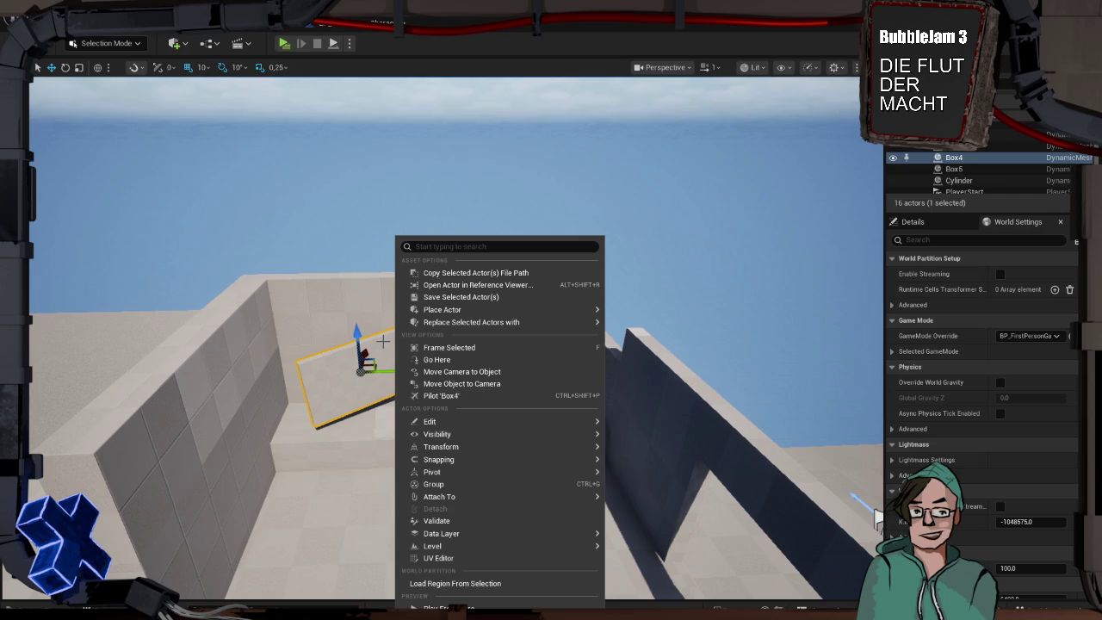
pyautogui.moveTo(479, 423)
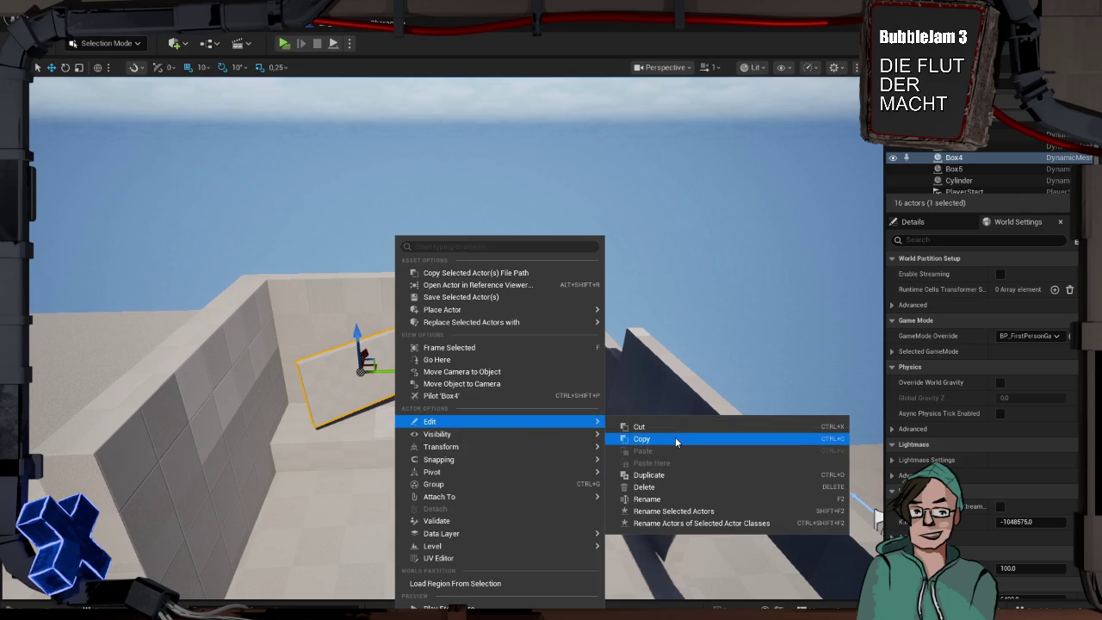
pyautogui.click(675, 438)
pyautogui.click(711, 382)
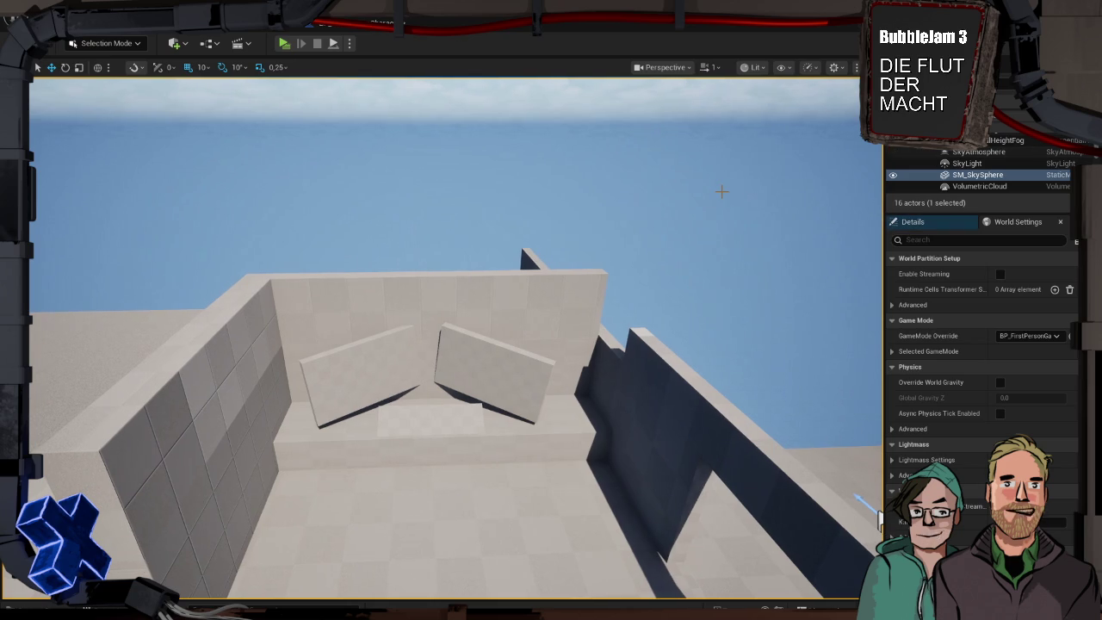
# Play-test the level, walking the character forward, then stop the session
pyautogui.hotkey('alt', 'p')
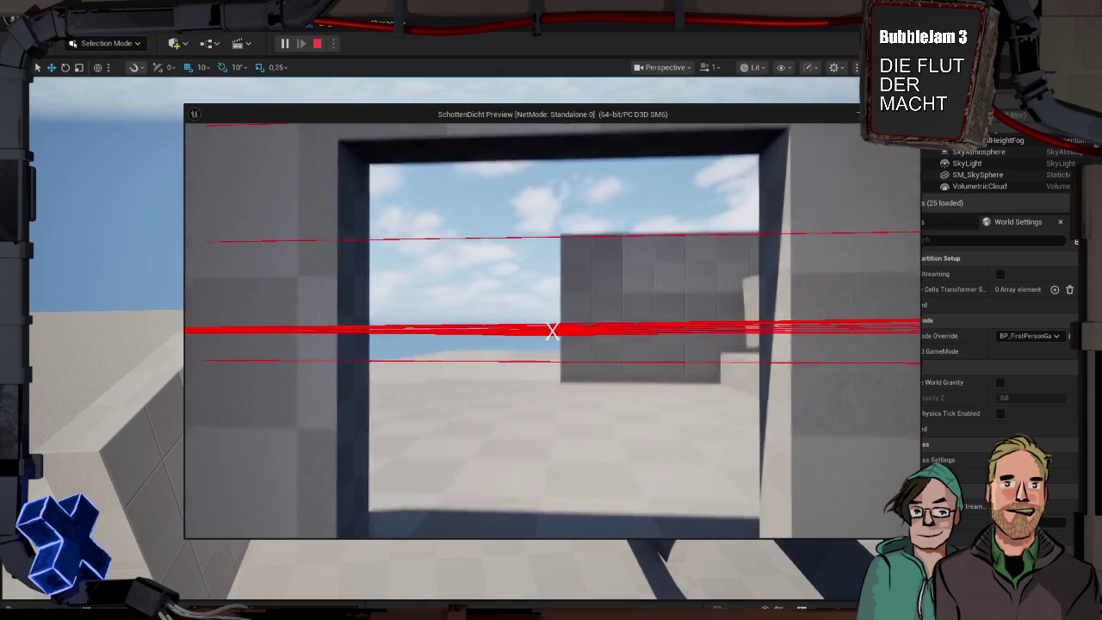
pyautogui.press('w')
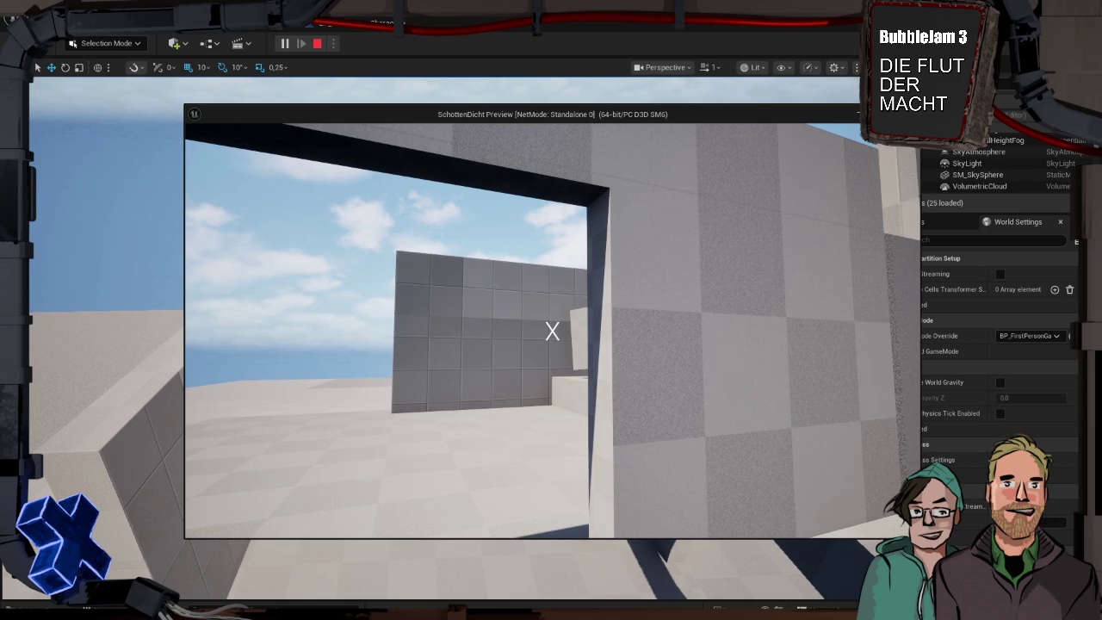
pyautogui.moveTo(552, 331)
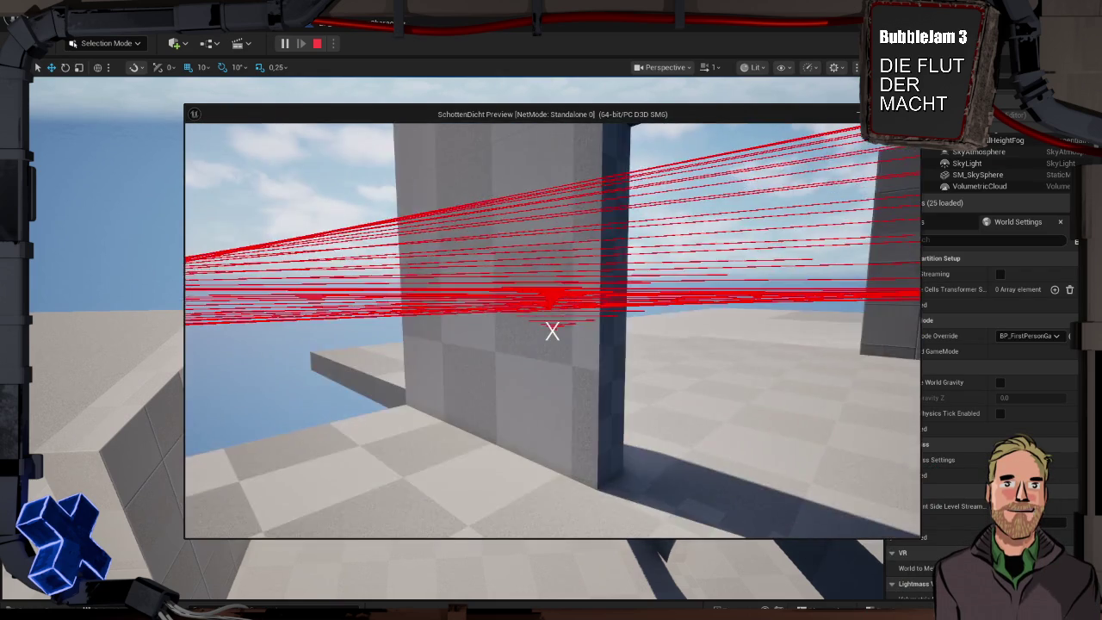
pyautogui.press('Escape')
# Bring up the Content Drawer and open the Game/UI folder
pyautogui.hotkey('ctrl', 'space')
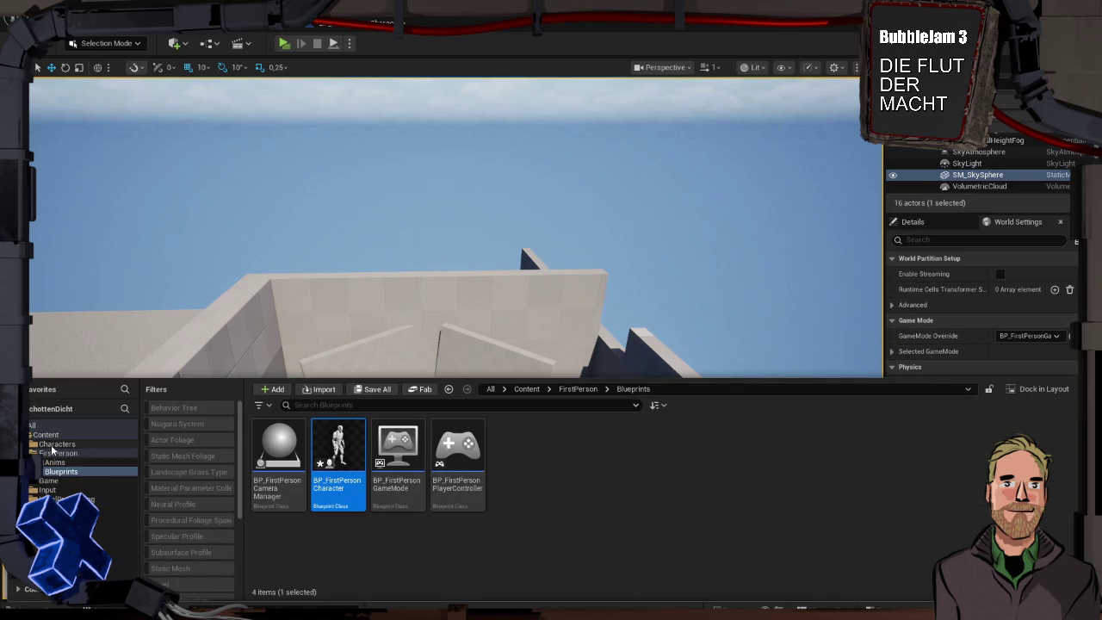
pyautogui.click(52, 481)
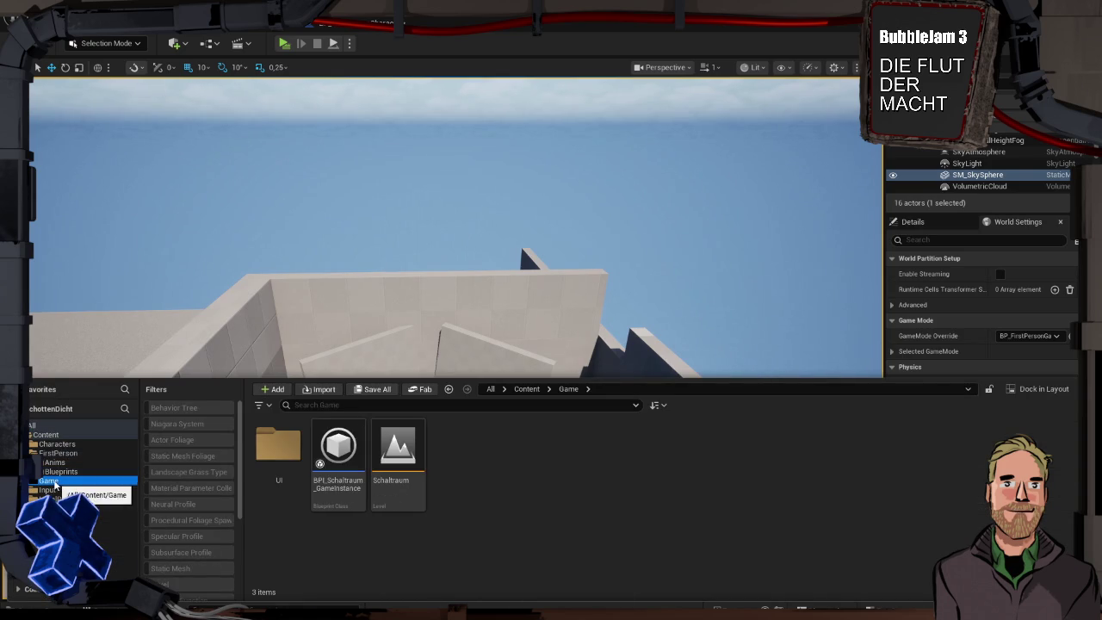
pyautogui.doubleClick(278, 446)
pyautogui.rightClick(404, 458)
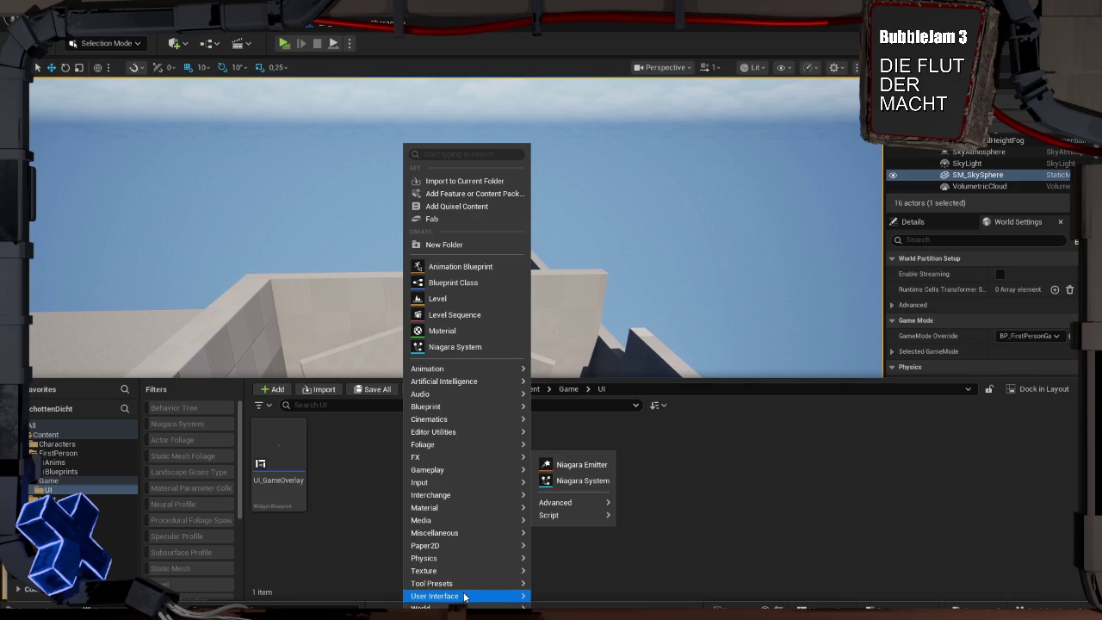
# Create a User Widget blueprint named WBP_CameraMonitor in Game/UI and open it
pyautogui.moveTo(467, 596)
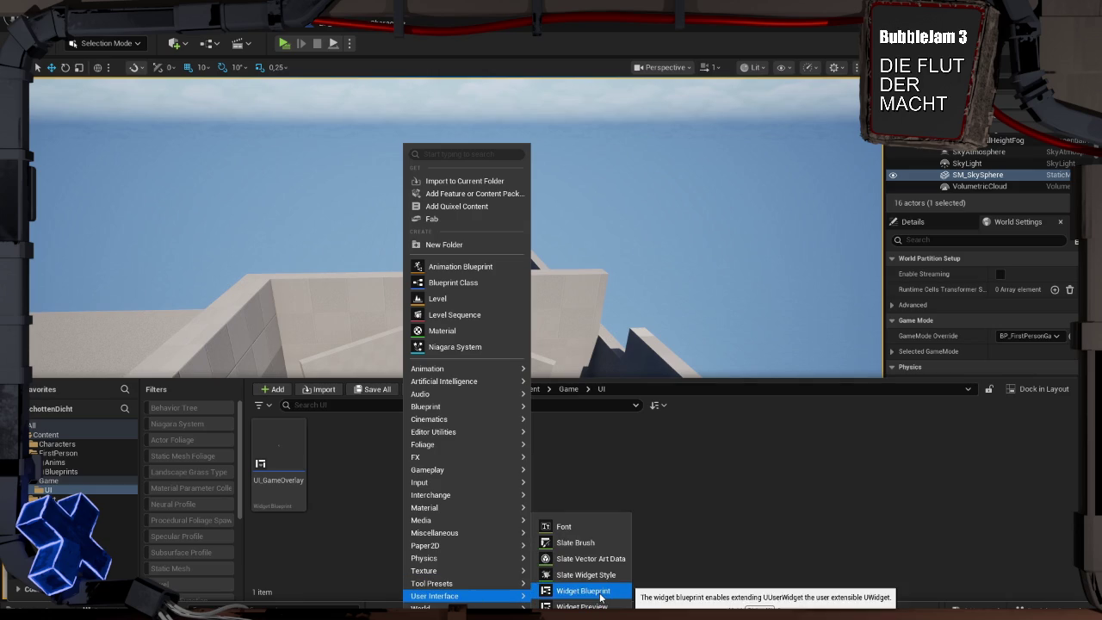
pyautogui.click(600, 594)
pyautogui.click(439, 232)
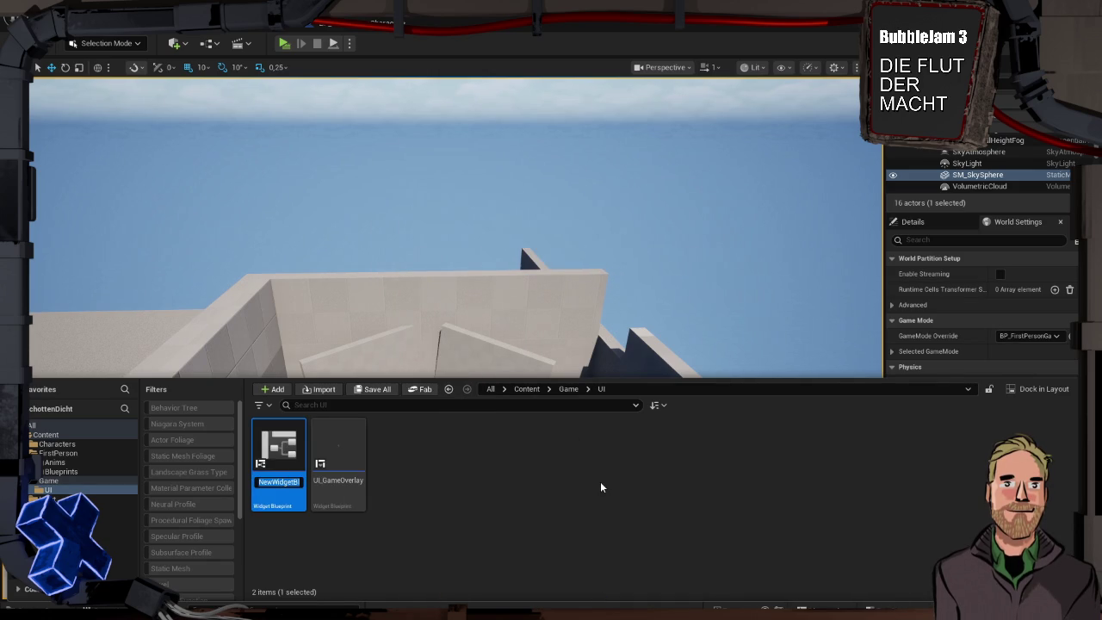
pyautogui.write('WBP_')
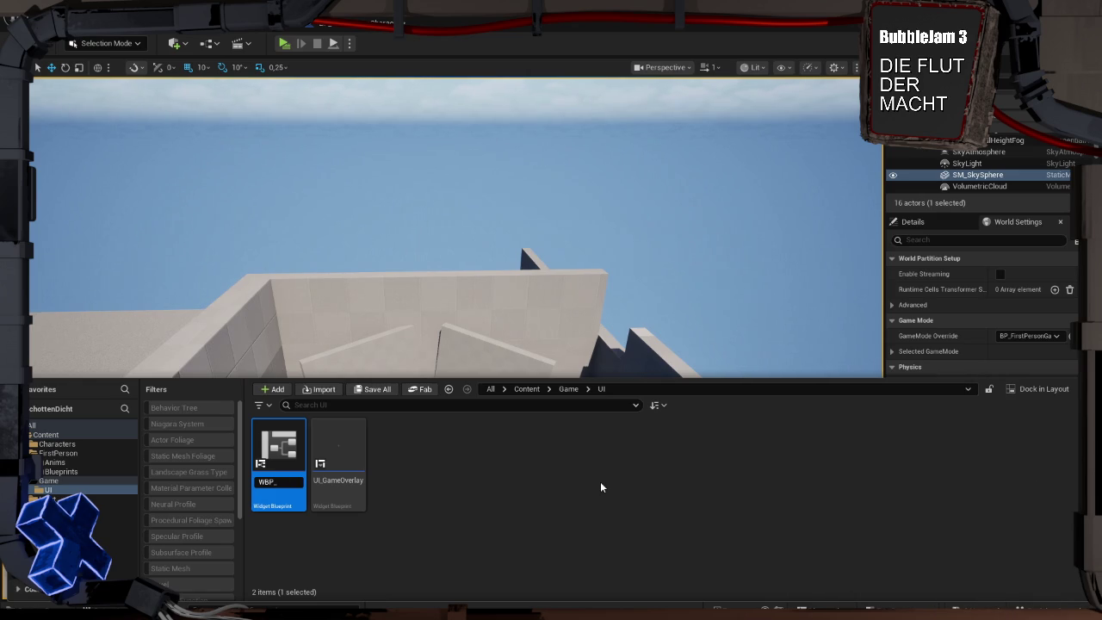
pyautogui.write('Camer')
pyautogui.write('aMonitor')
pyautogui.press('Return')
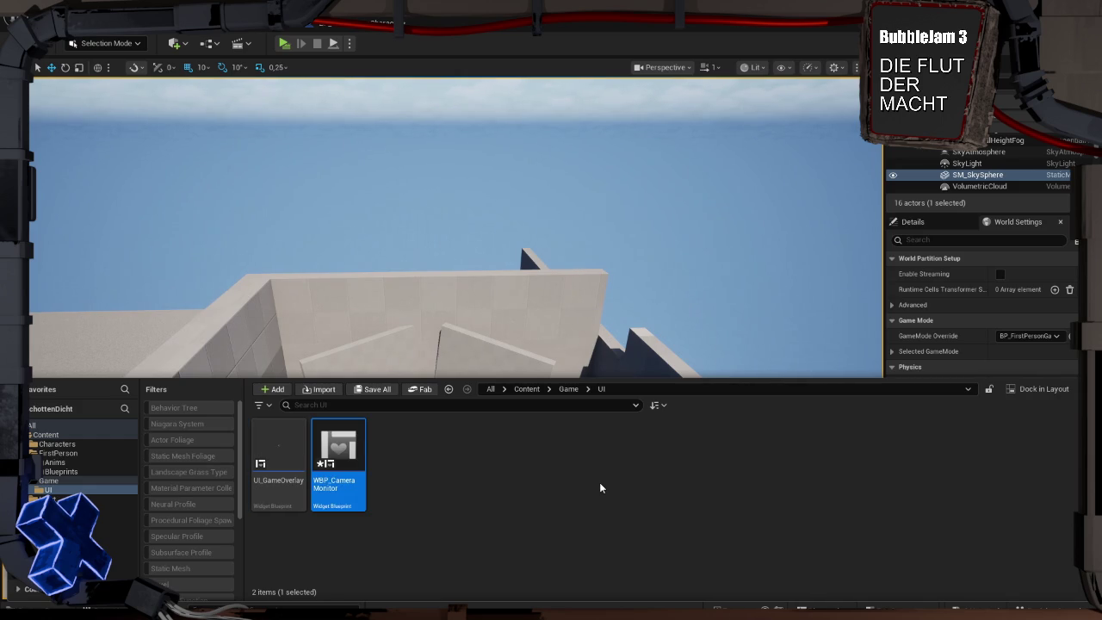
pyautogui.doubleClick(336, 455)
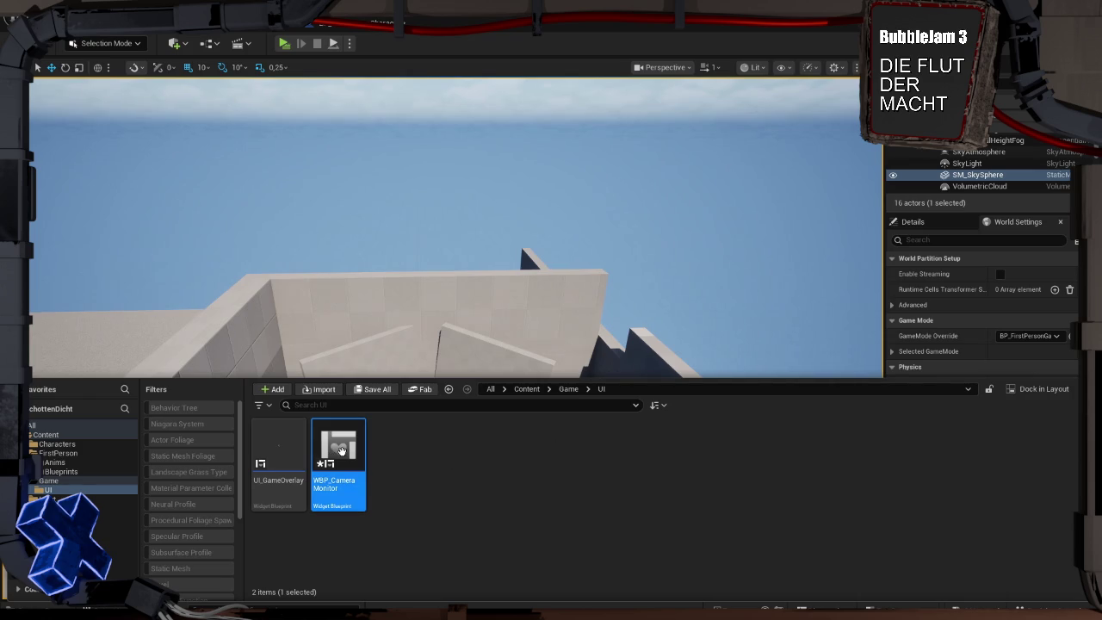
# Maximize the widget editor and place a Button on the canvas
pyautogui.moveTo(421, 239); pyautogui.dragTo(419, 118)
pyautogui.doubleClick(151, 130)
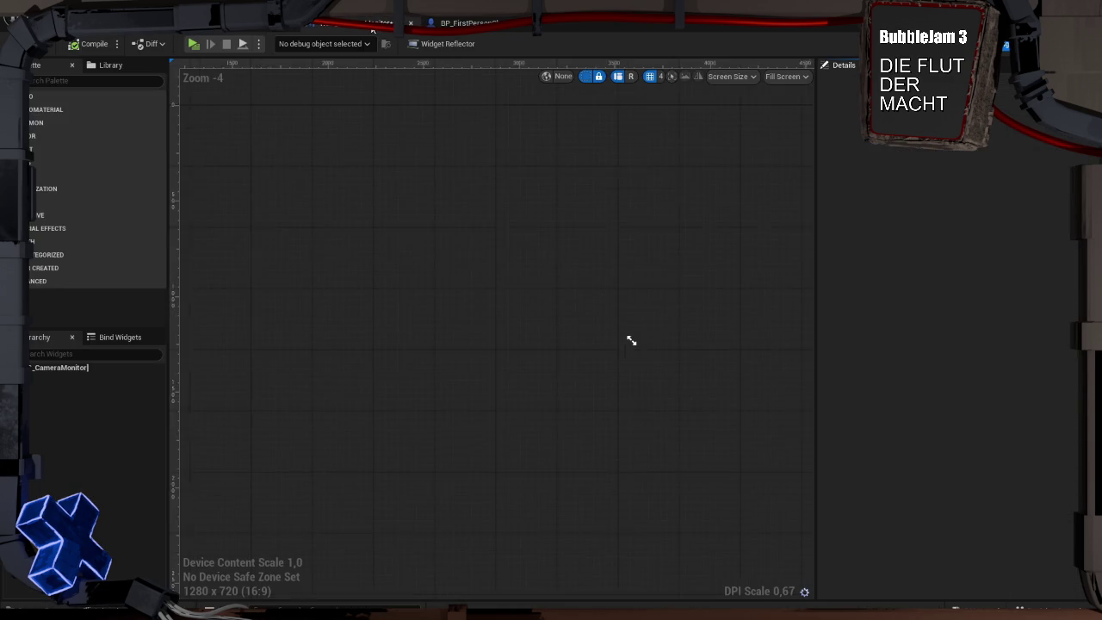
pyautogui.click(45, 80)
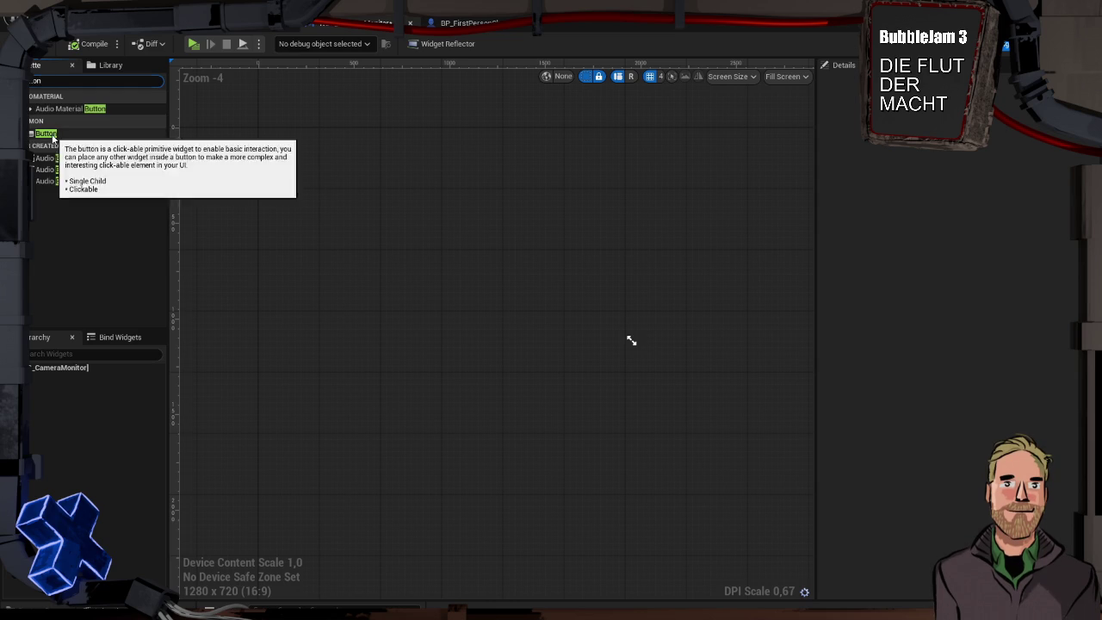
pyautogui.click(48, 134)
pyautogui.moveTo(540, 309); pyautogui.dragTo(540, 310)
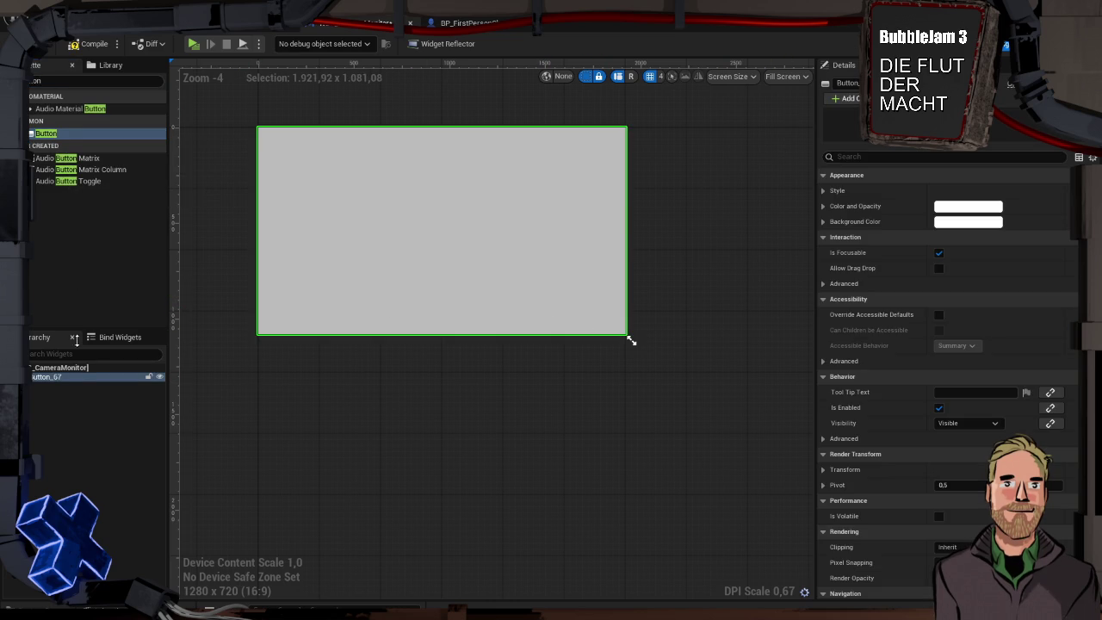
# Delete Button_67, make a Canvas Panel the root, and add a Button inside it
pyautogui.click(73, 81)
pyautogui.write('canvas')
pyautogui.moveTo(60, 158); pyautogui.dragTo(58, 382)
pyautogui.click(58, 380)
pyautogui.press('Delete')
pyautogui.moveTo(63, 110); pyautogui.dragTo(58, 370)
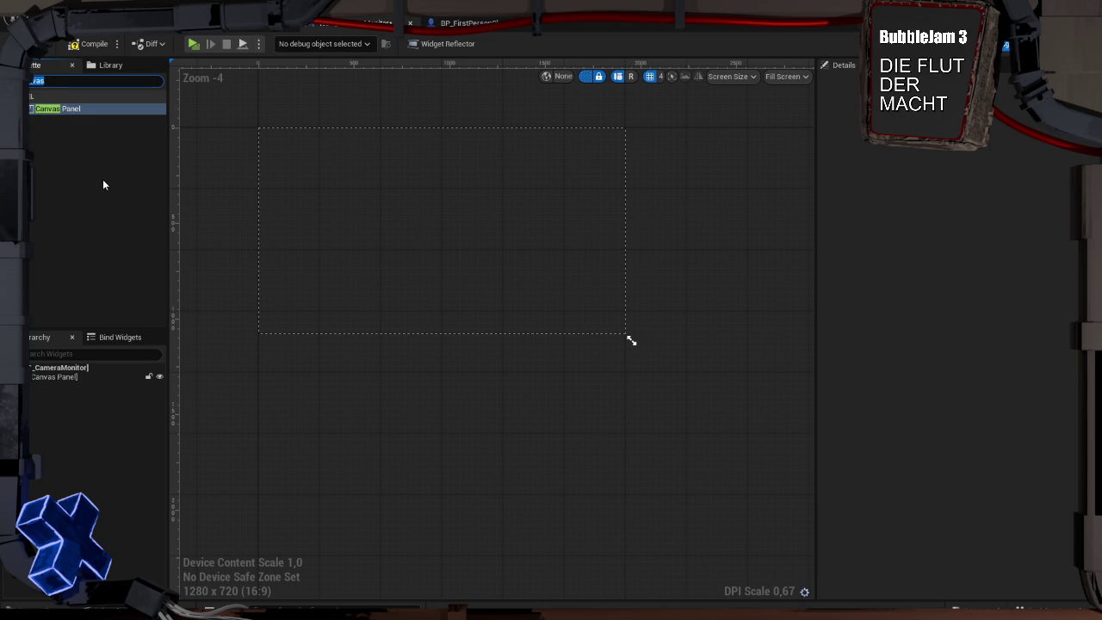
pyautogui.write('button')
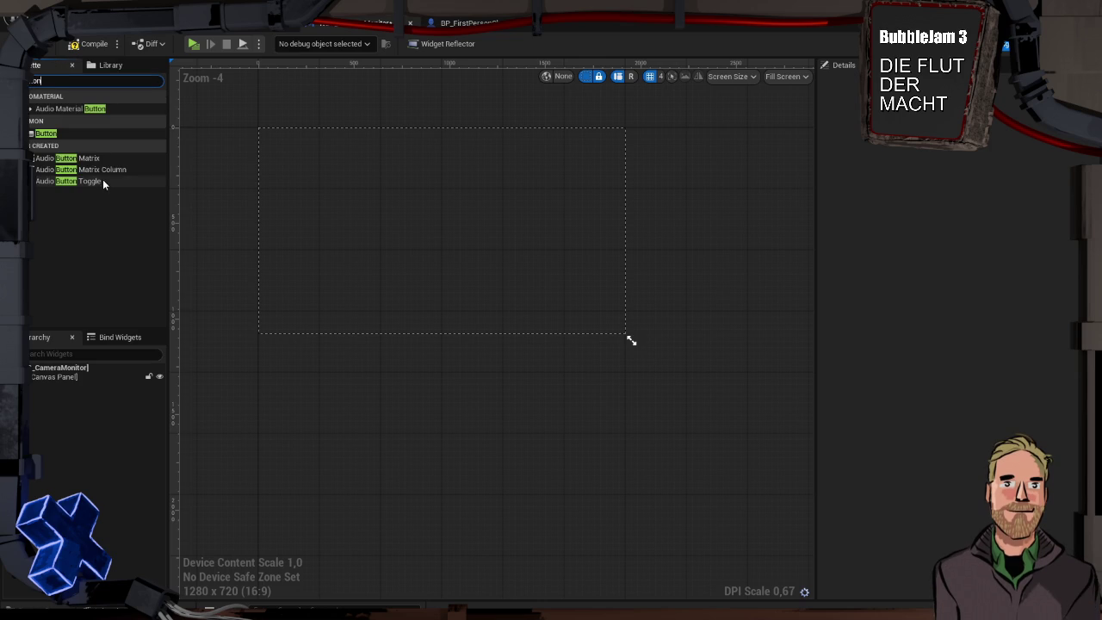
pyautogui.moveTo(45, 134)
pyautogui.mouseDown()
pyautogui.moveTo(74, 195)
pyautogui.moveTo(73, 375)
pyautogui.mouseUp()
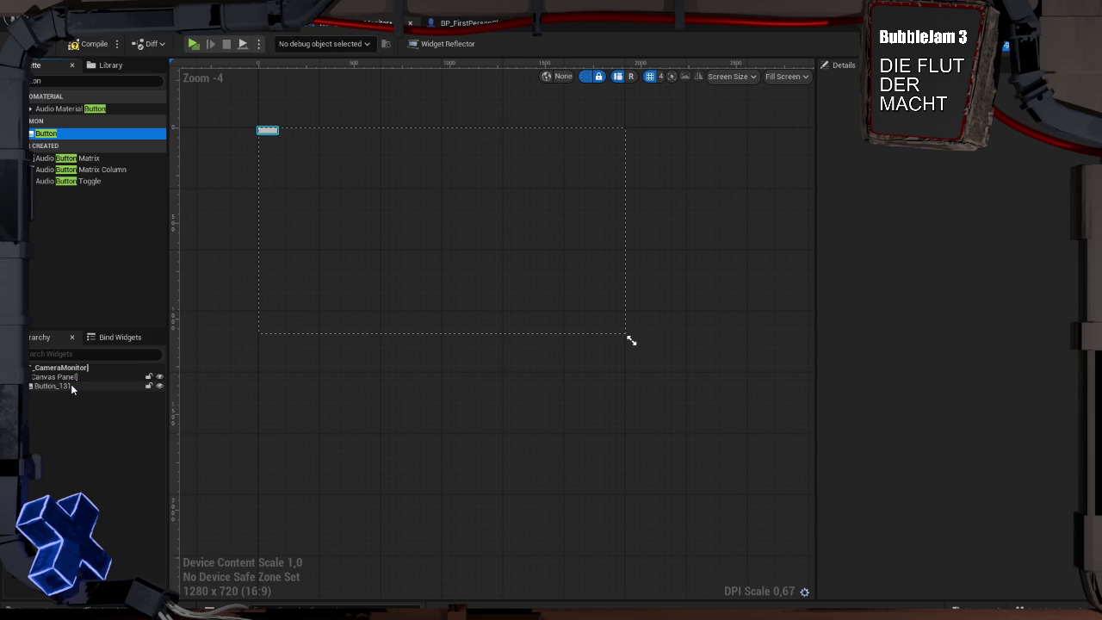
# Anchor Button_131 to the canvas centre at position 0, 0 and search the Palette for 'Text'
pyautogui.click(71, 385)
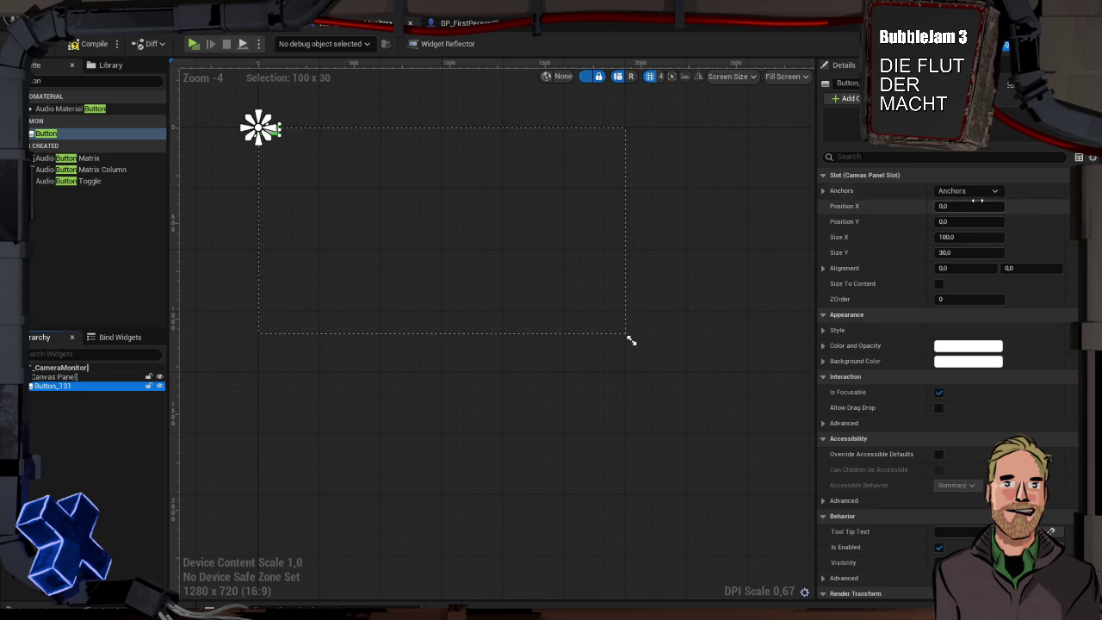
pyautogui.click(968, 190)
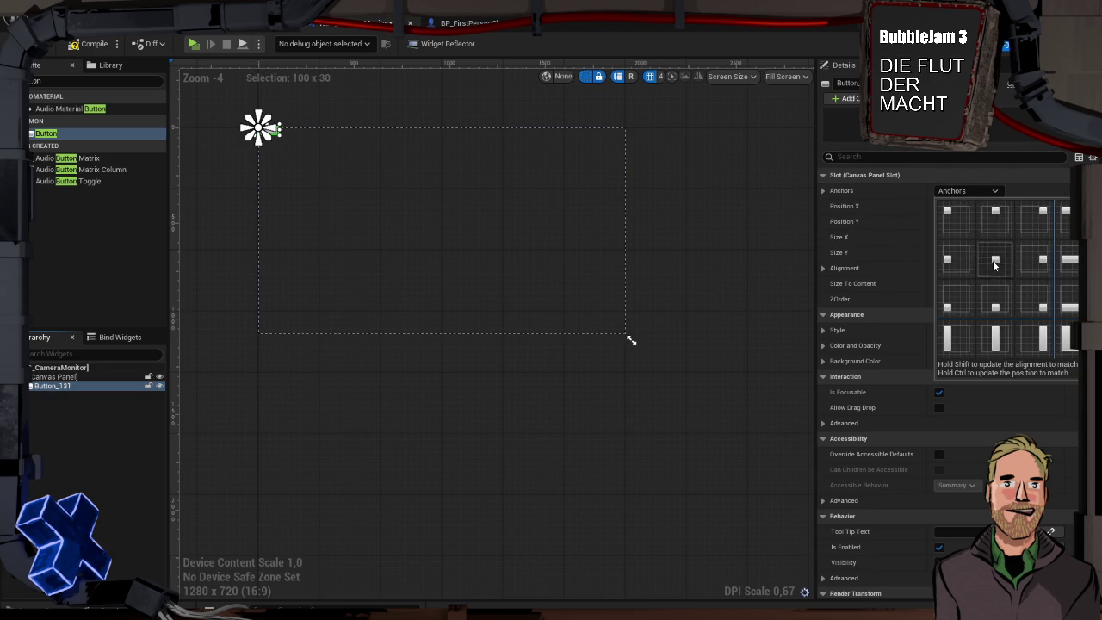
pyautogui.click(994, 265)
pyautogui.click(1011, 205)
pyautogui.click(1013, 221)
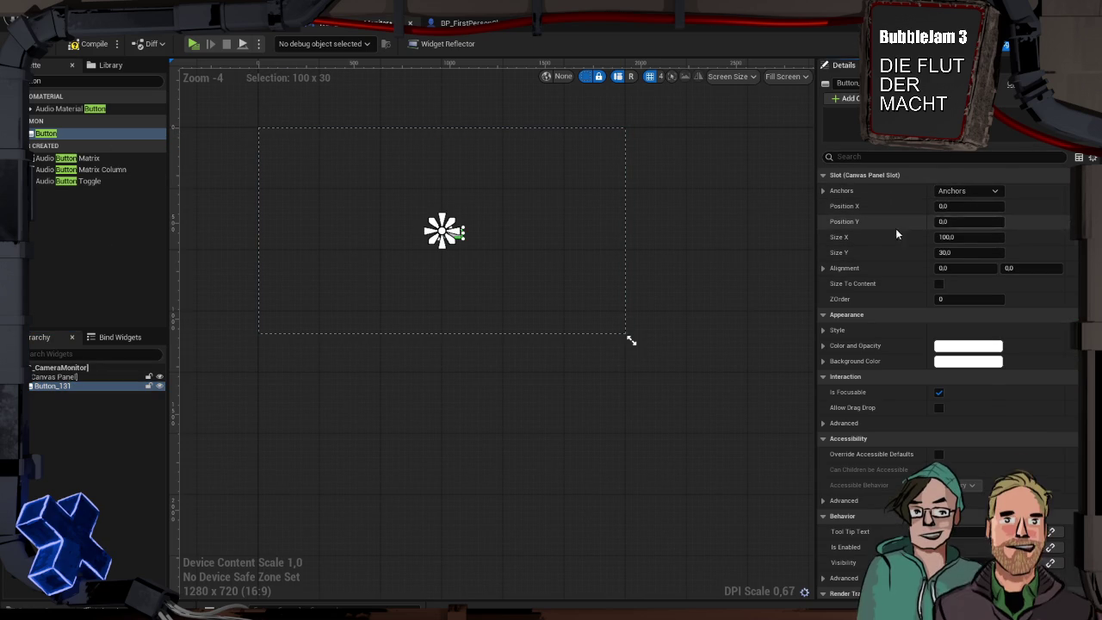
pyautogui.write('Text')
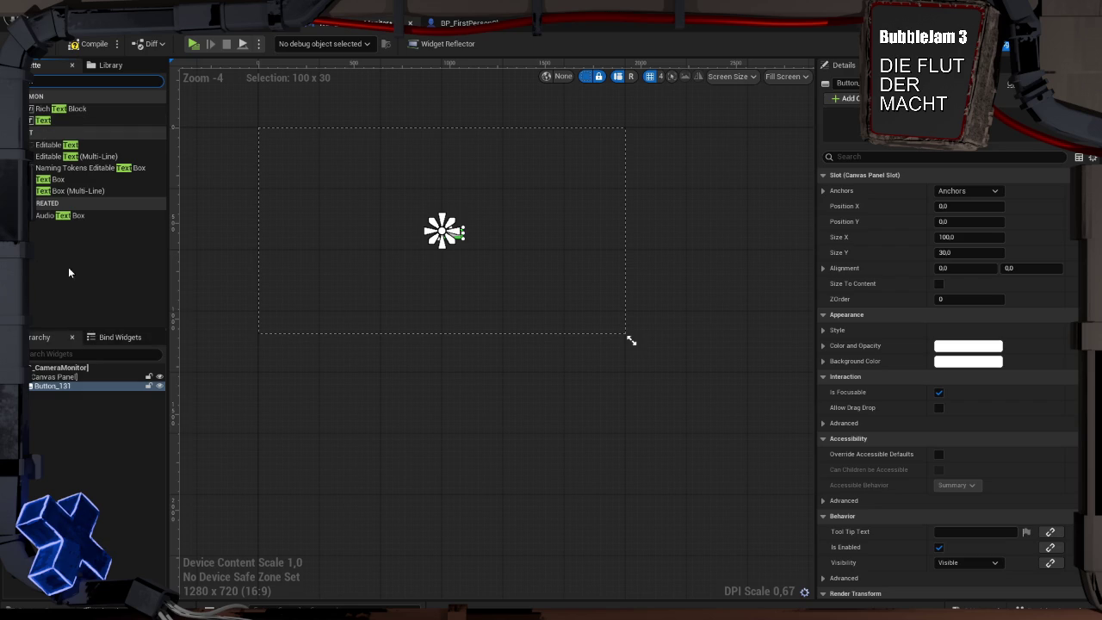
# Put a Text block inside Button_131 with its text set to MUH!
pyautogui.moveTo(43, 121); pyautogui.dragTo(61, 386)
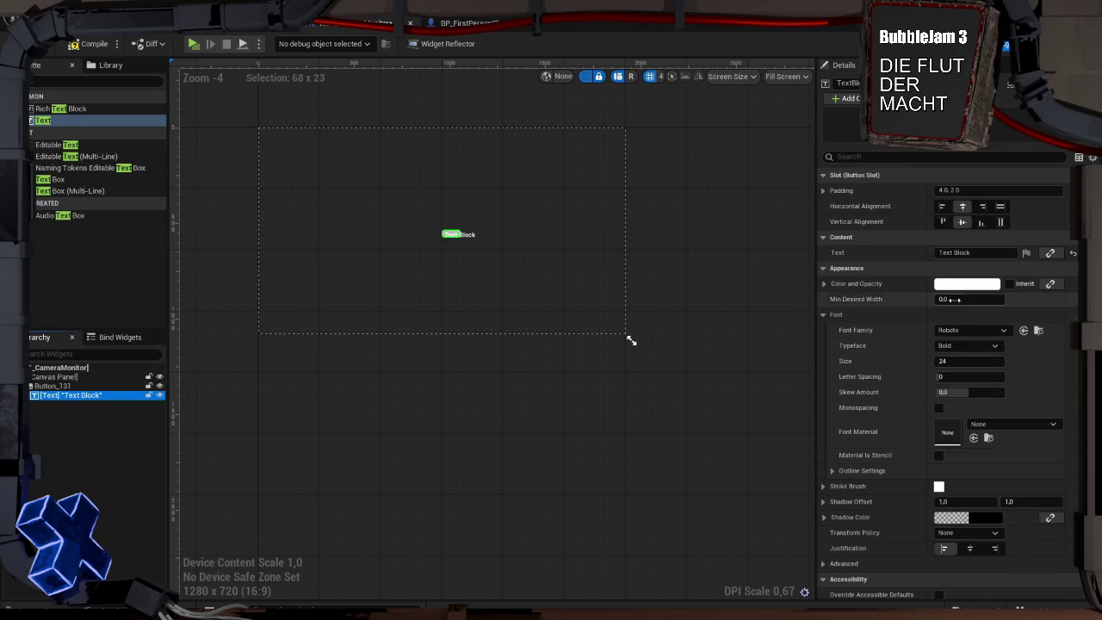
pyautogui.click(942, 251)
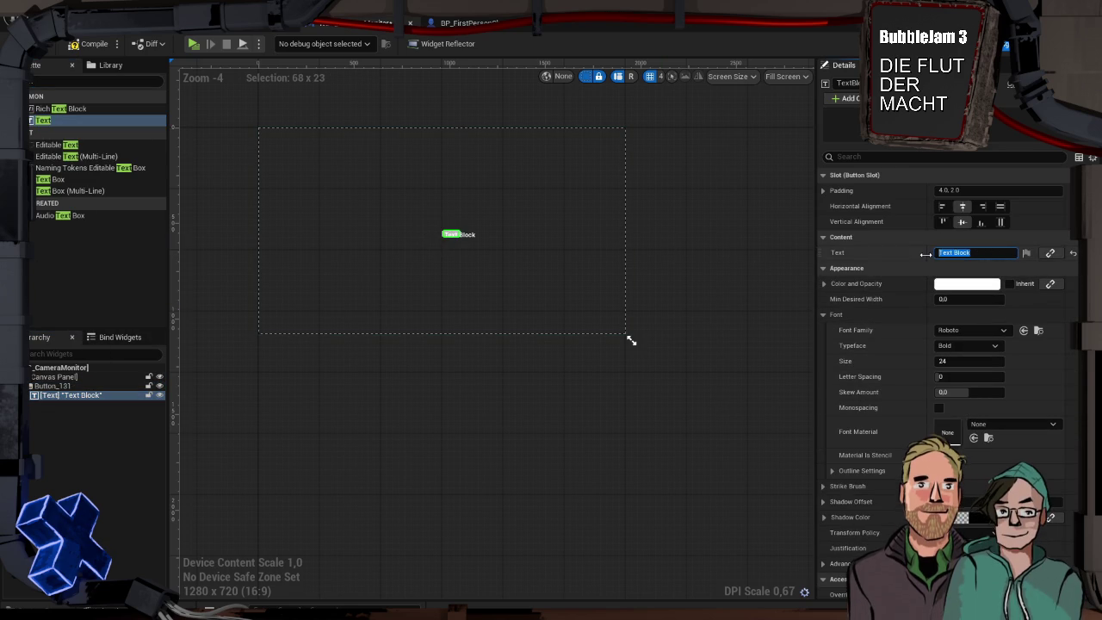
pyautogui.write('MUH!')
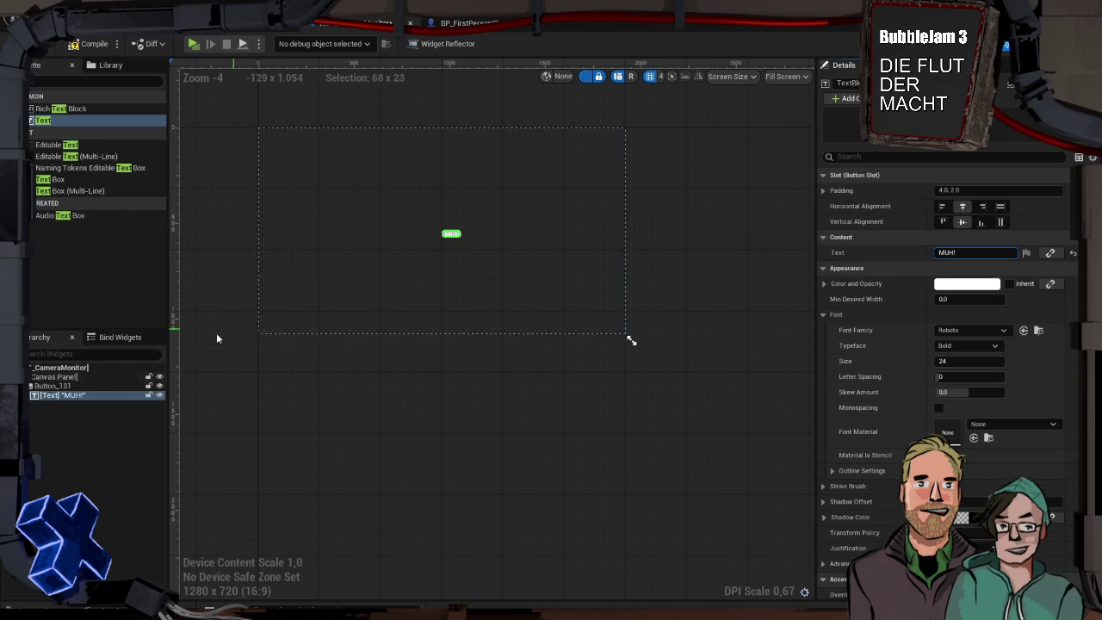
# Select the Canvas Panel, compile WBP_CameraMonitor, and bring up the content browser
pyautogui.click(121, 378)
pyautogui.click(122, 385)
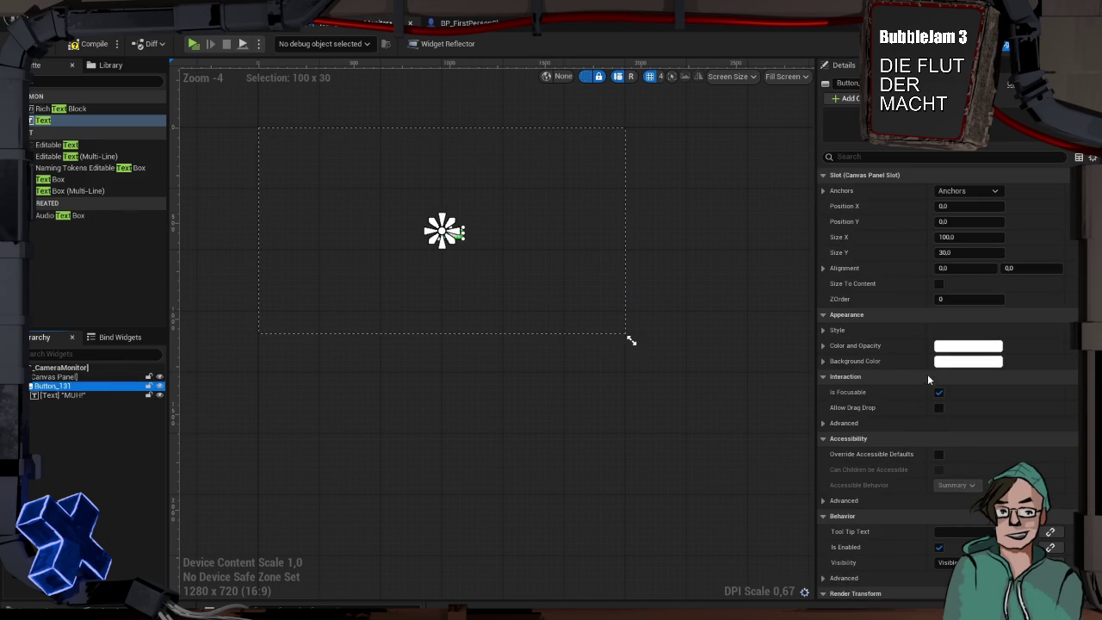
pyautogui.click(506, 258)
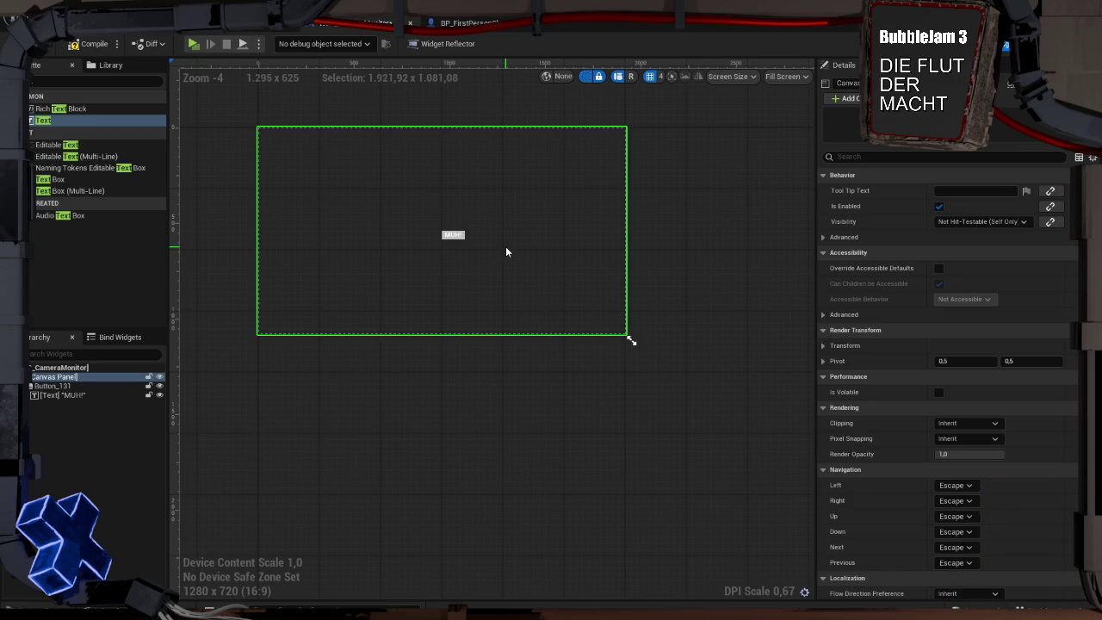
pyautogui.click(94, 45)
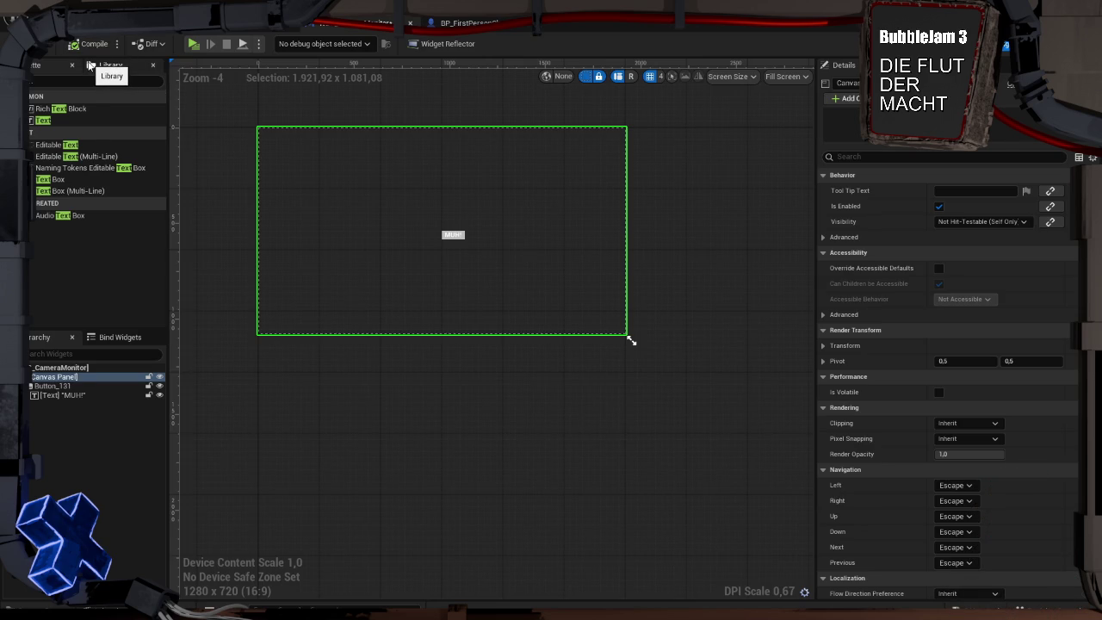
pyautogui.hotkey('ctrl', 'space')
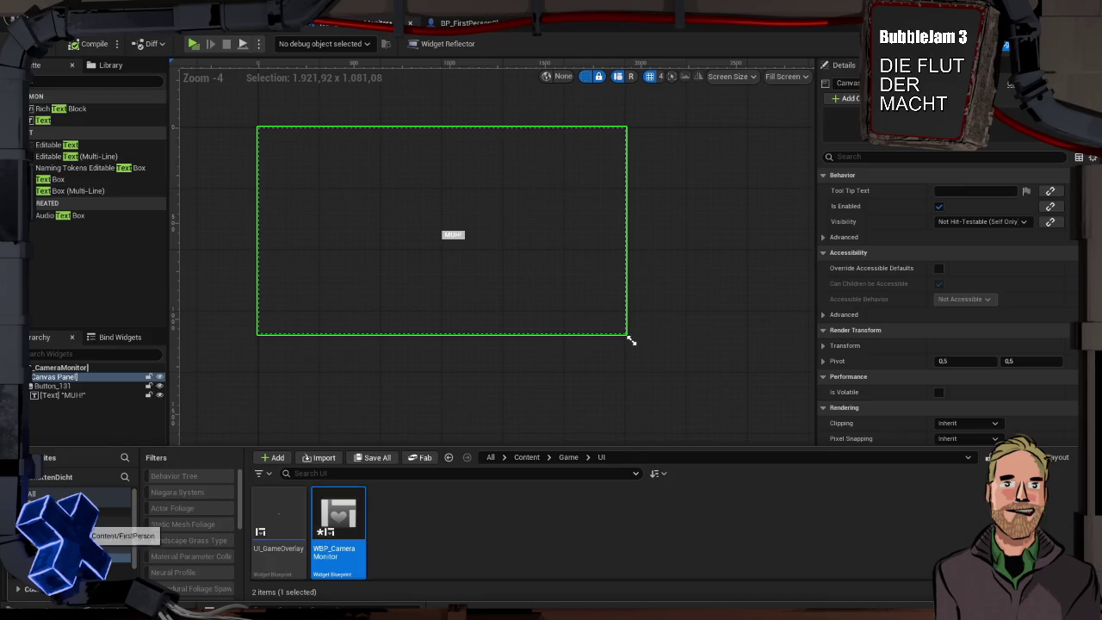
# Go up to the Game folder, view its create-asset menu, then dismiss it by selecting the button
pyautogui.click(112, 542)
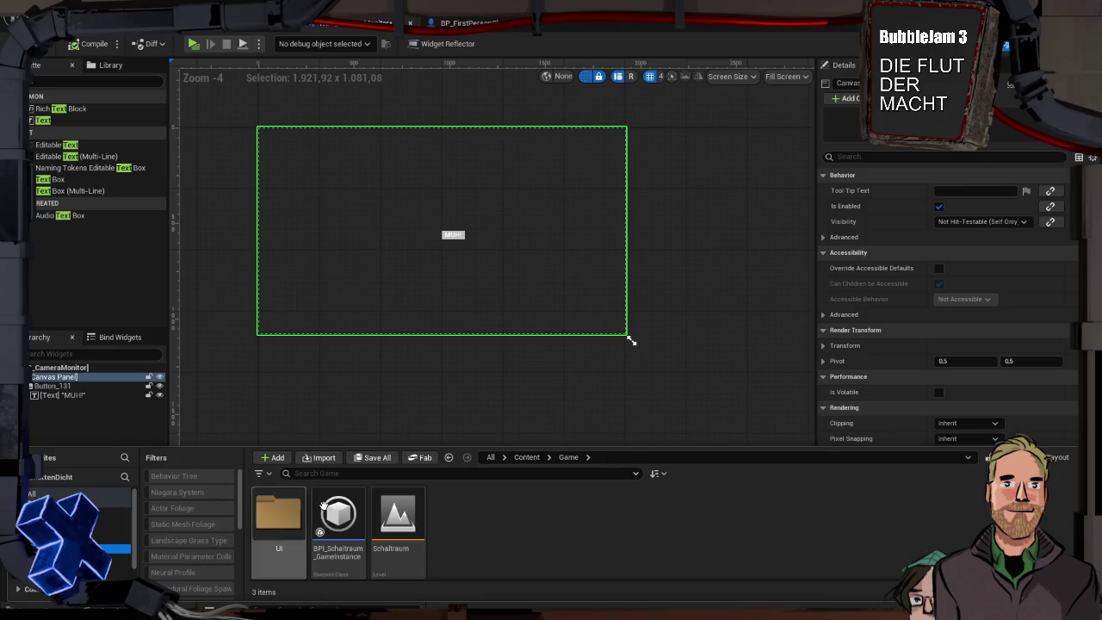
pyautogui.rightClick(518, 515)
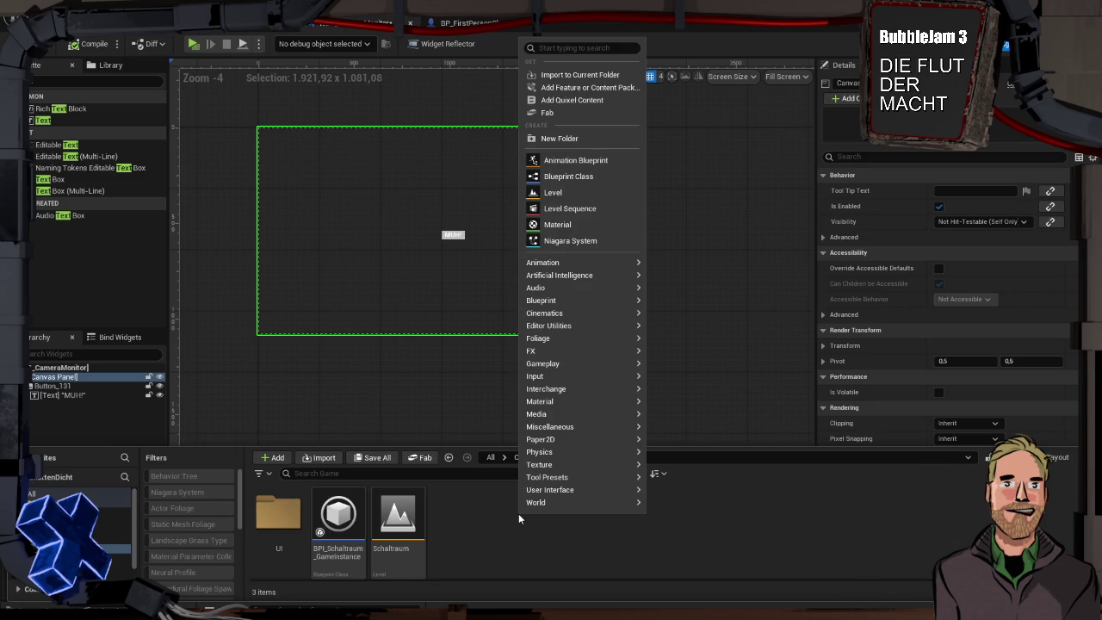
pyautogui.moveTo(581, 477)
pyautogui.moveTo(550, 313)
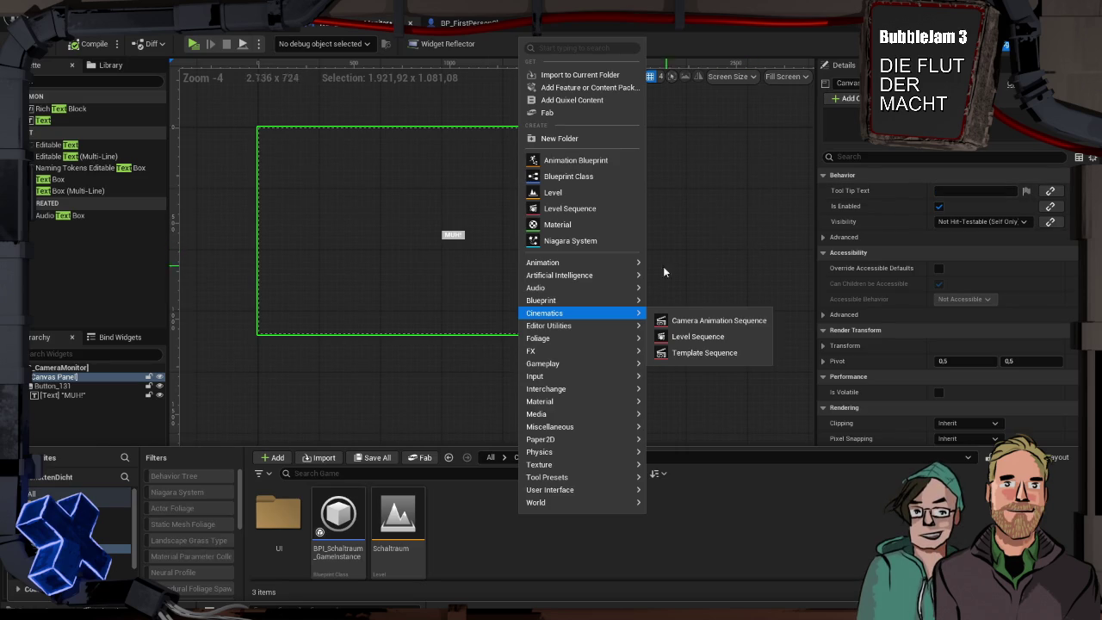
pyautogui.click(463, 239)
# Make Button_131's On Pressed event print 'ICH BIN WACH!!!!' and save the widget blueprint
pyautogui.scroll(-4, 1032, 423)
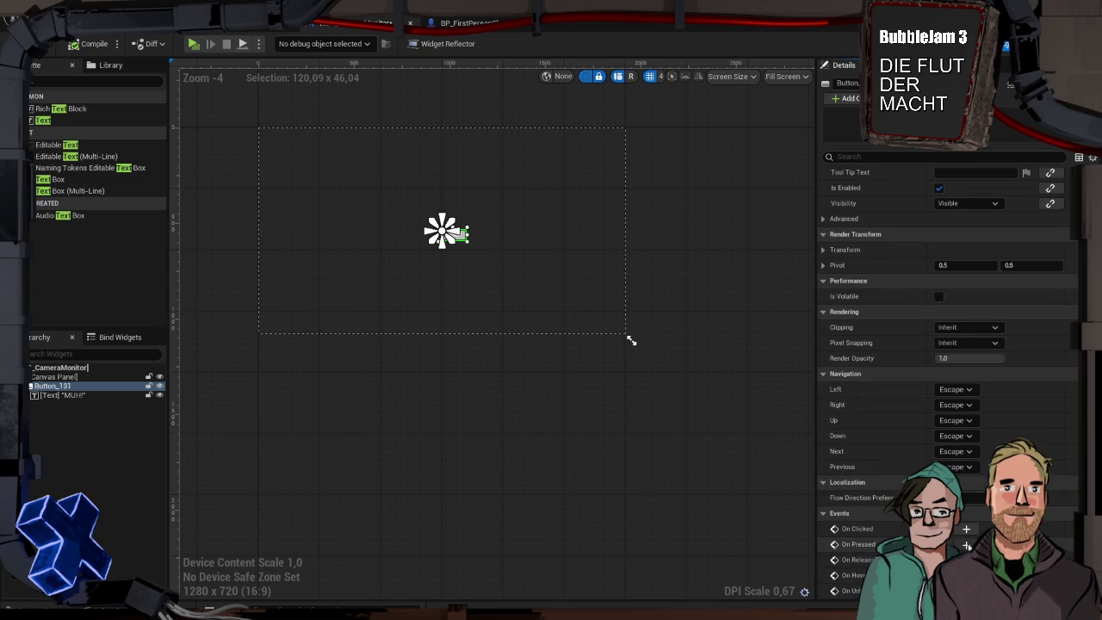
pyautogui.click(966, 544)
pyautogui.moveTo(527, 319)
pyautogui.mouseDown()
pyautogui.moveTo(615, 318)
pyautogui.moveTo(656, 303)
pyautogui.mouseUp()
pyautogui.write('print')
pyautogui.press('Return')
pyautogui.click(702, 338)
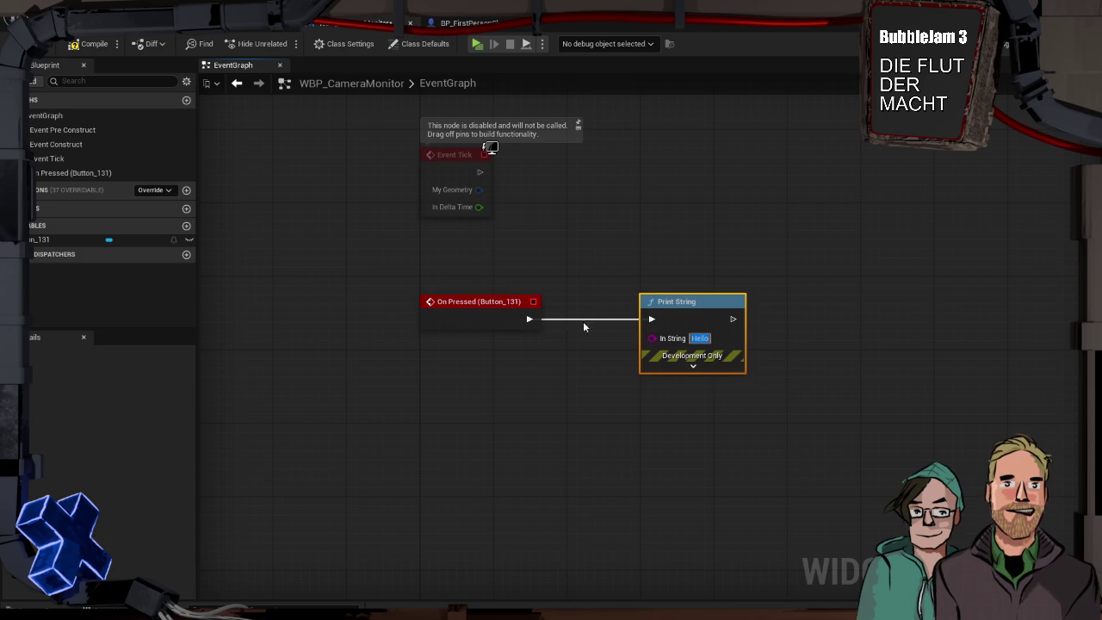
pyautogui.write('ICH BIN WACH!!!!')
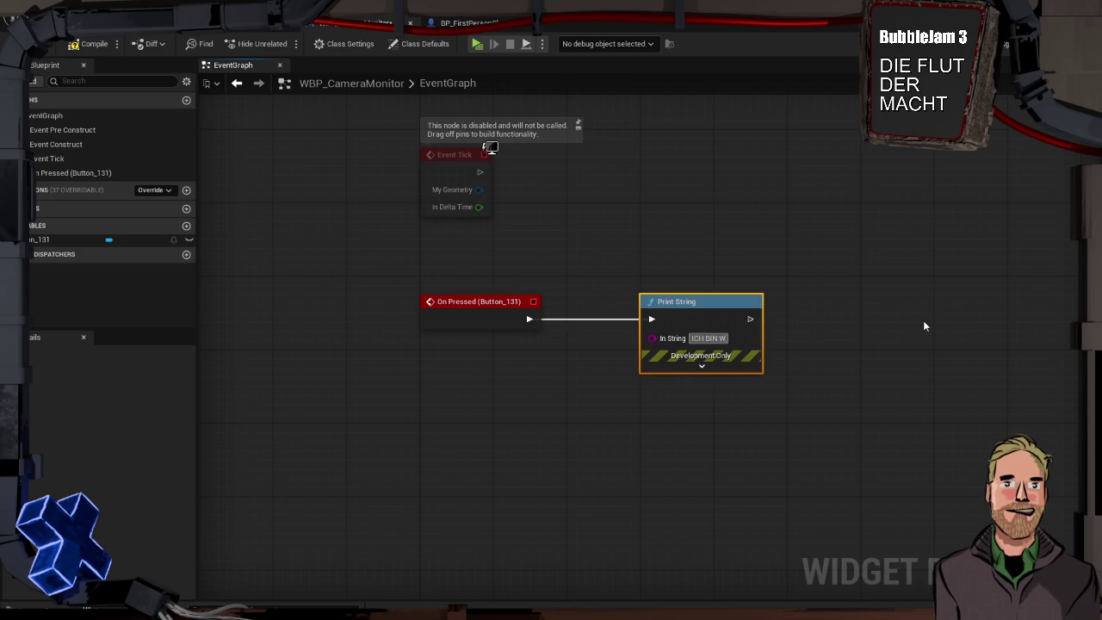
pyautogui.click(916, 314)
pyautogui.hotkey('ctrl', 's')
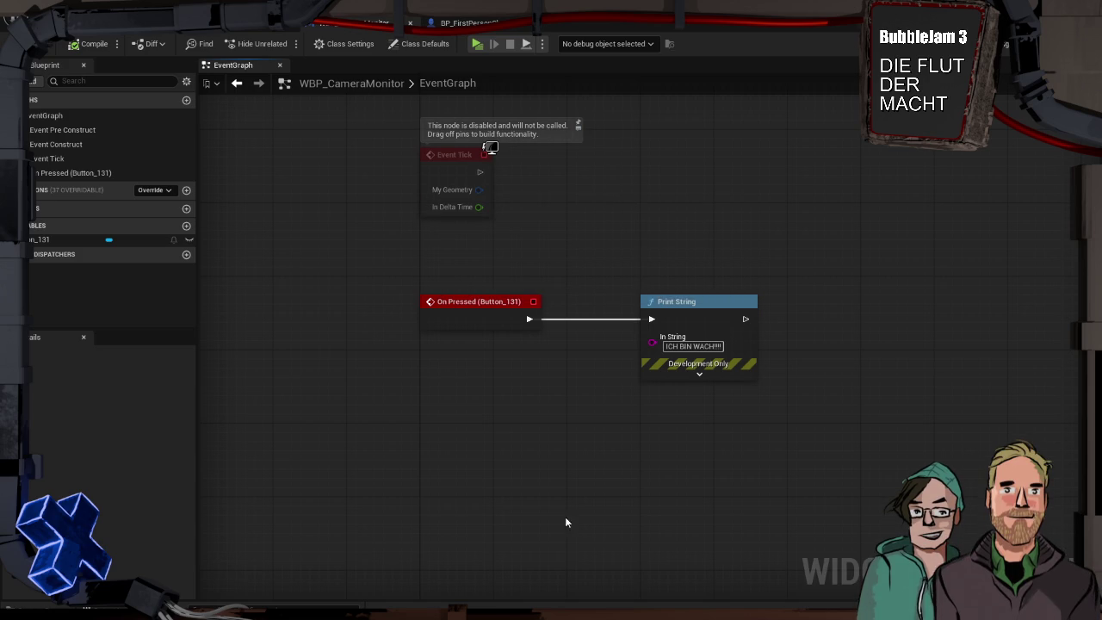
pyautogui.hotkey('ctrl', 'space')
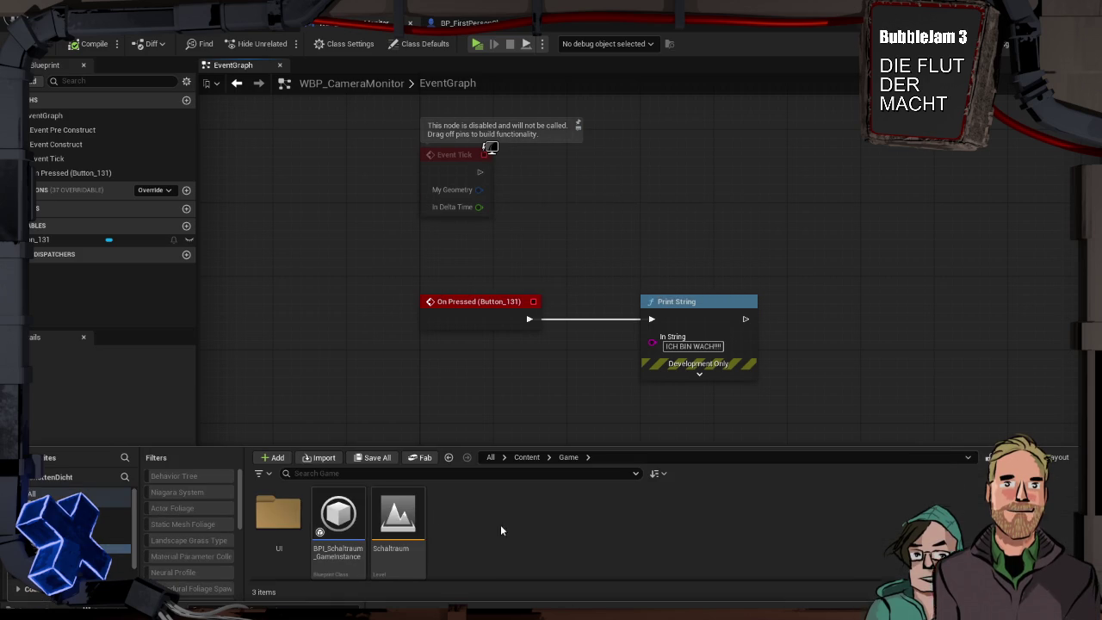
# Create a folder named Blueprints inside Game and open it
pyautogui.rightClick(519, 539)
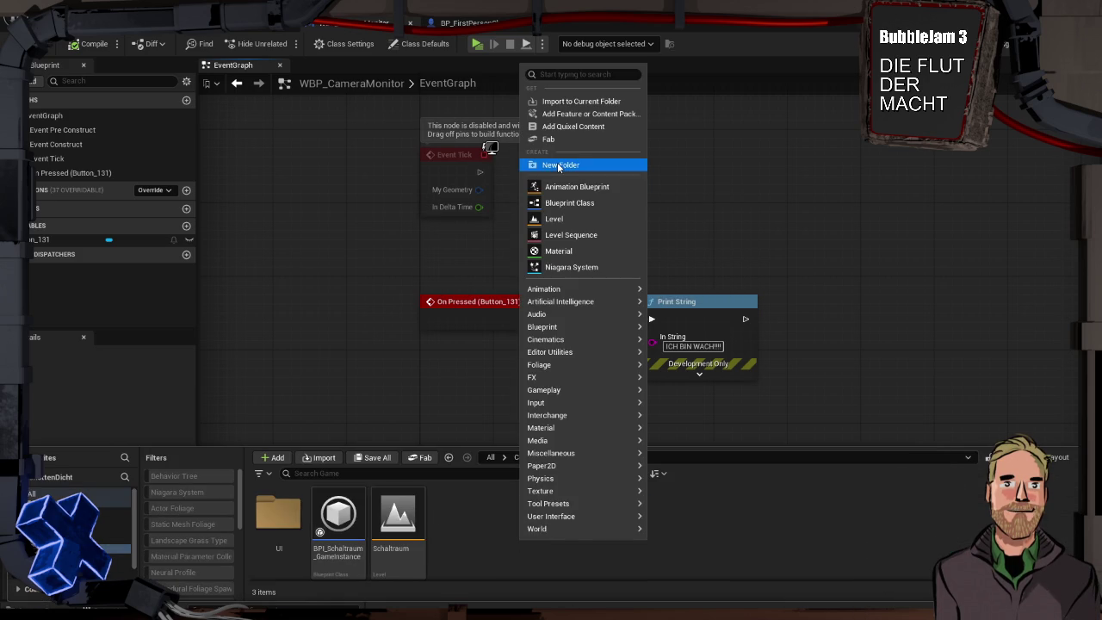
pyautogui.click(557, 164)
pyautogui.write('Blueprin')
pyautogui.press('BackSpace')
pyautogui.press('BackSpace')
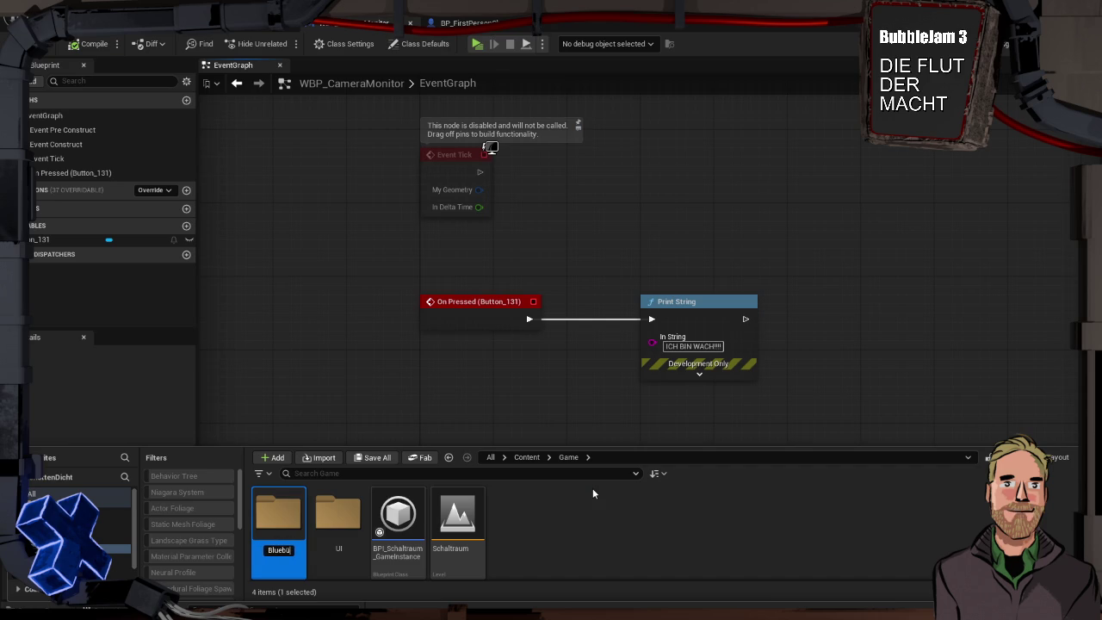
pyautogui.press('BackSpace')
pyautogui.write('prints')
pyautogui.press('Return')
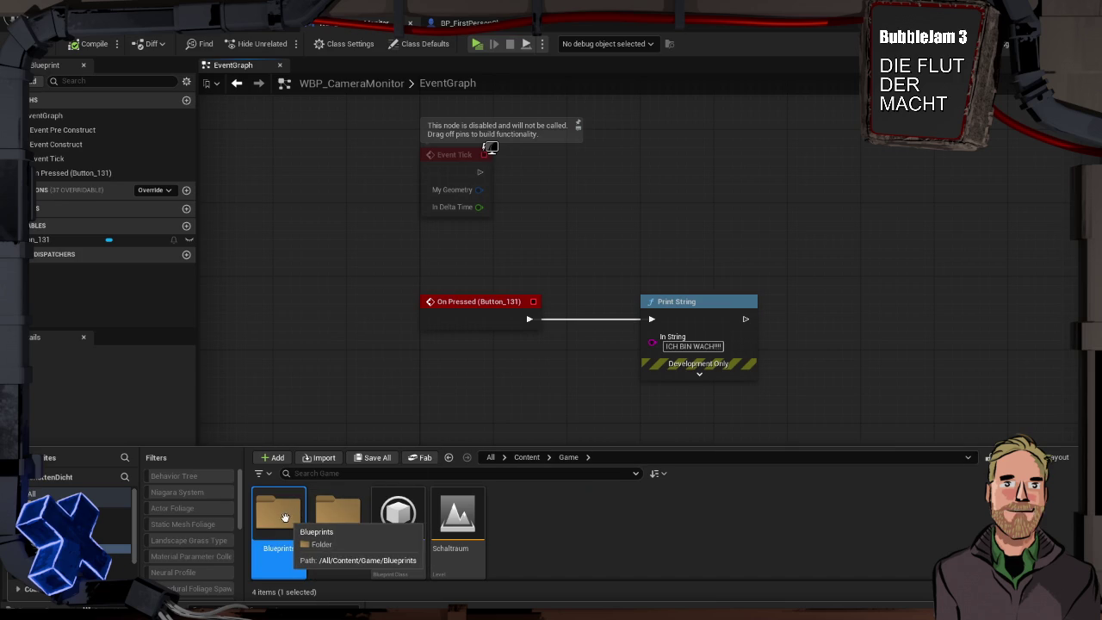
pyautogui.doubleClick(284, 516)
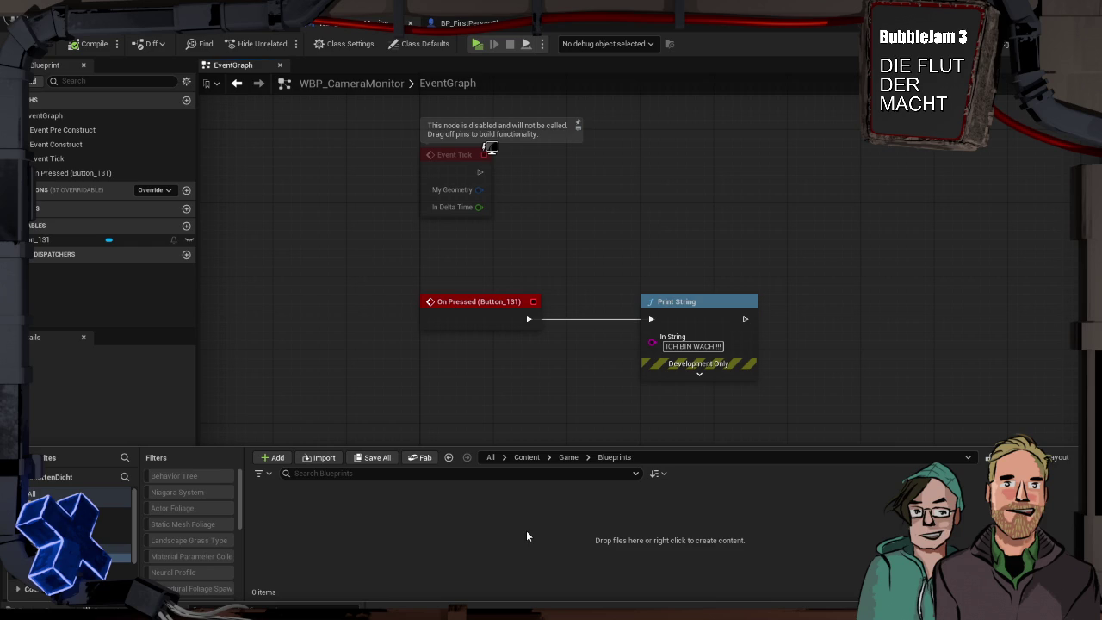
# Create an Actor-based Blueprint class named BP_CameraMonitor and open it in the blueprint editor
pyautogui.rightClick(347, 523)
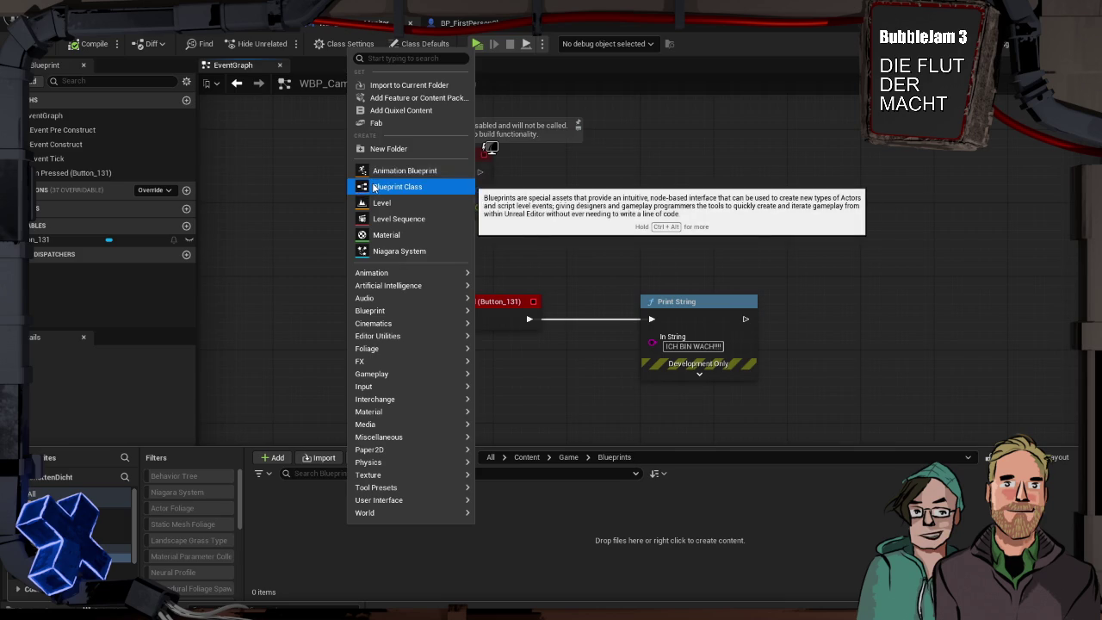
pyautogui.click(373, 186)
pyautogui.click(432, 231)
pyautogui.write('BP_')
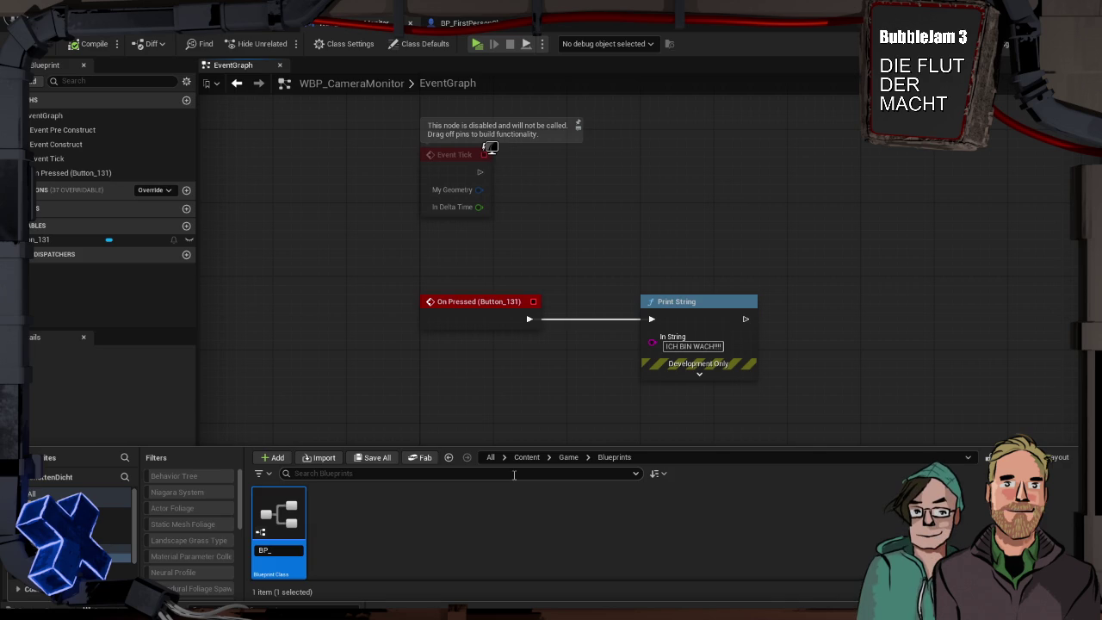
pyautogui.write('CameraMon')
pyautogui.press('BackSpace')
pyautogui.write('nito')
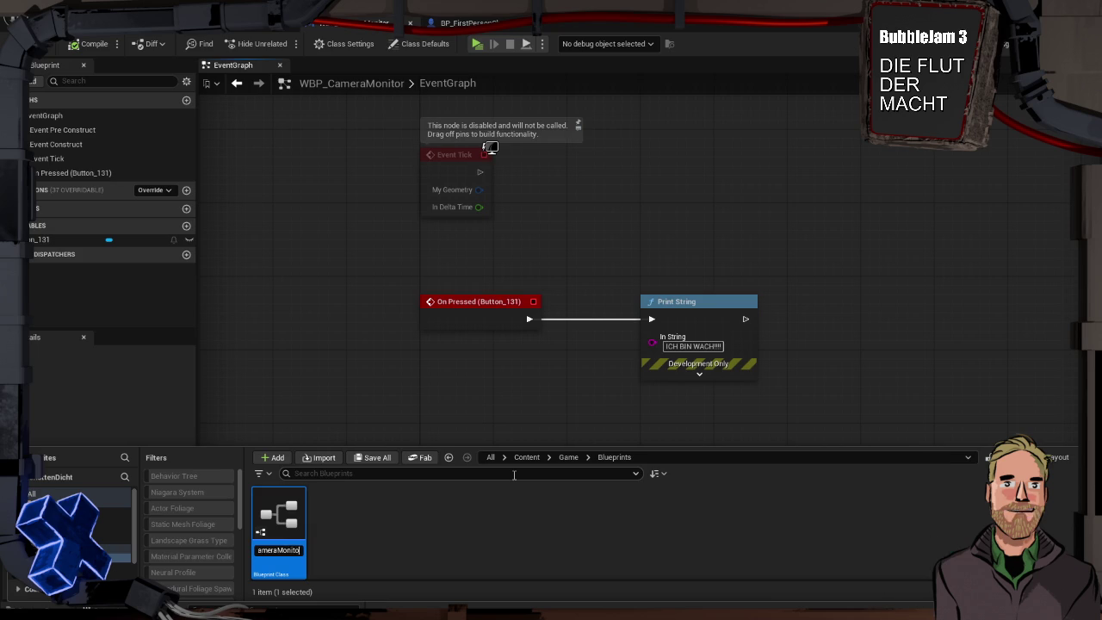
pyautogui.press('Return')
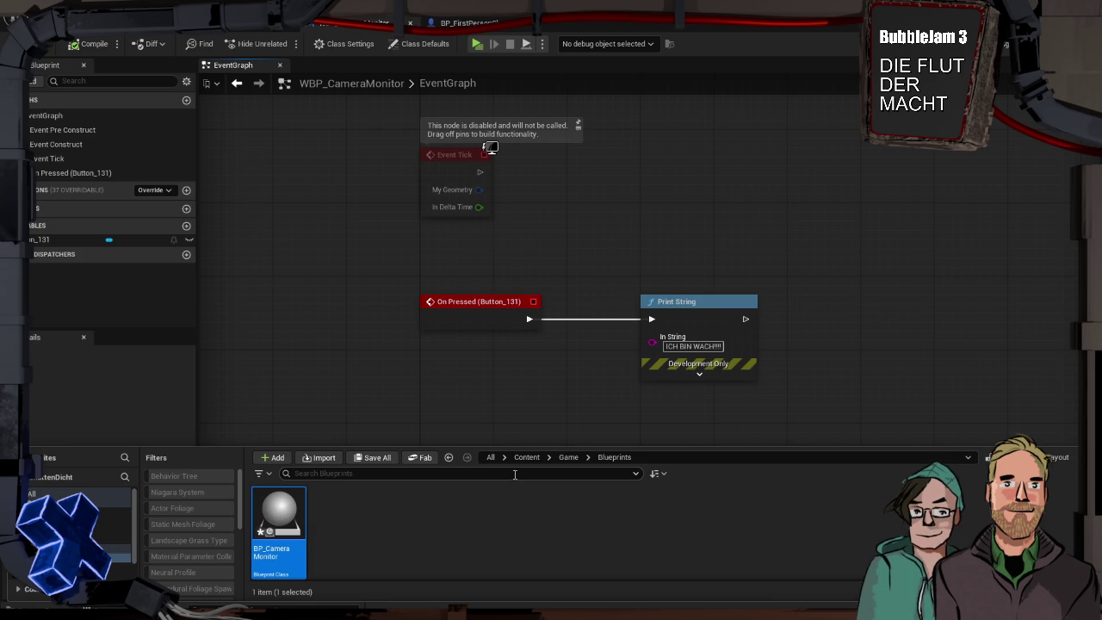
pyautogui.doubleClick(289, 516)
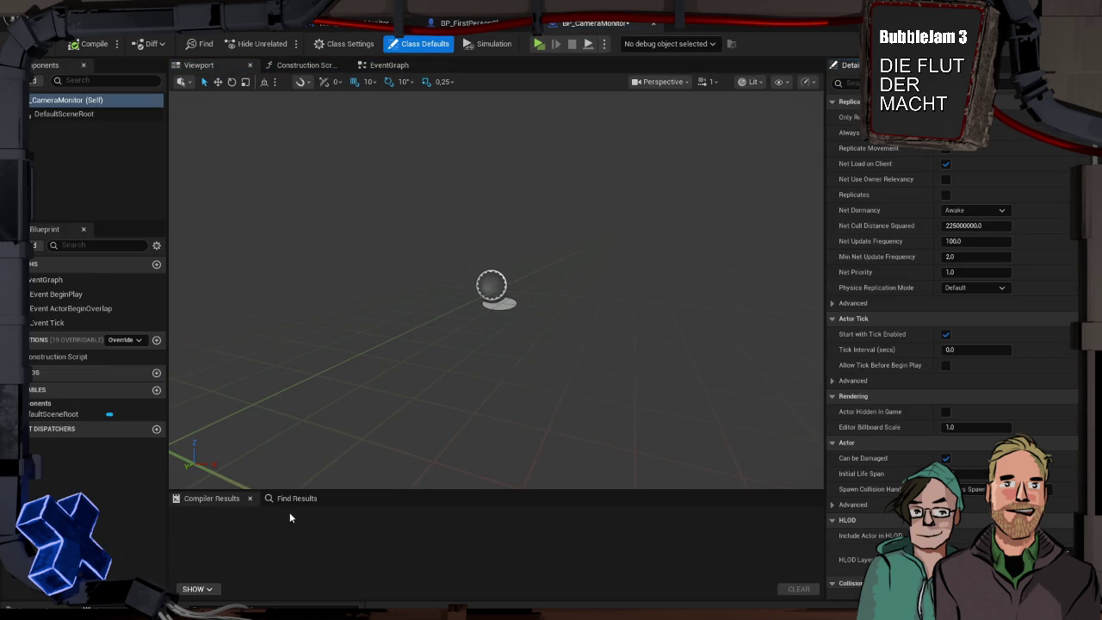
# Add a DynamicMesh component to BP_CameraMonitor and orbit around its flat plane
pyautogui.hotkey('ctrl', 'v')
pyautogui.click(232, 240)
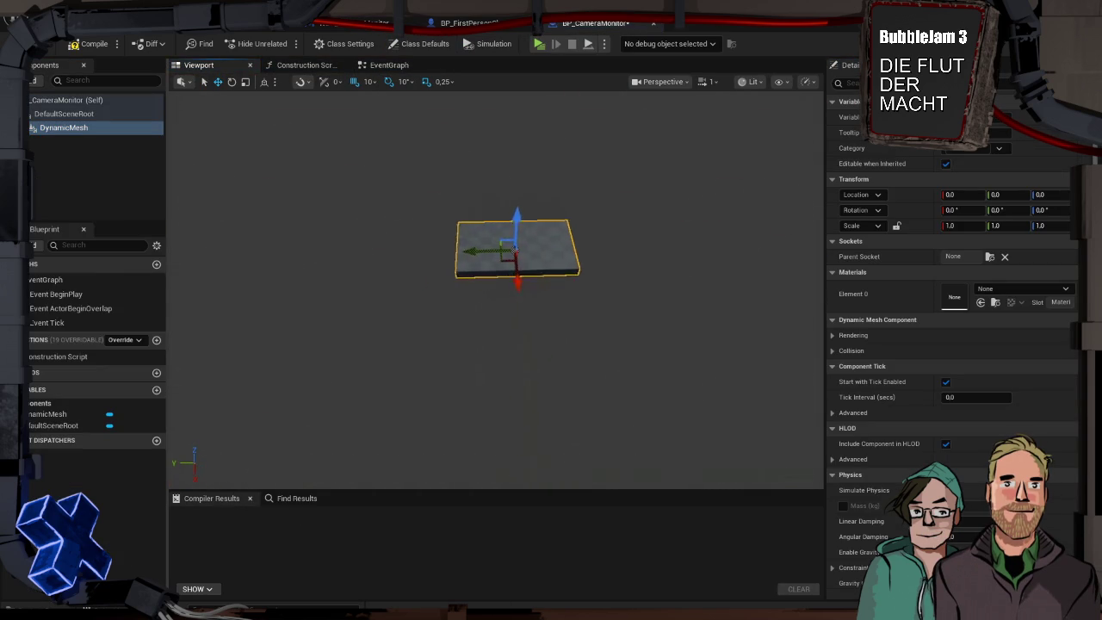
pyautogui.moveTo(445, 300); pyautogui.dragTo(444, 300)
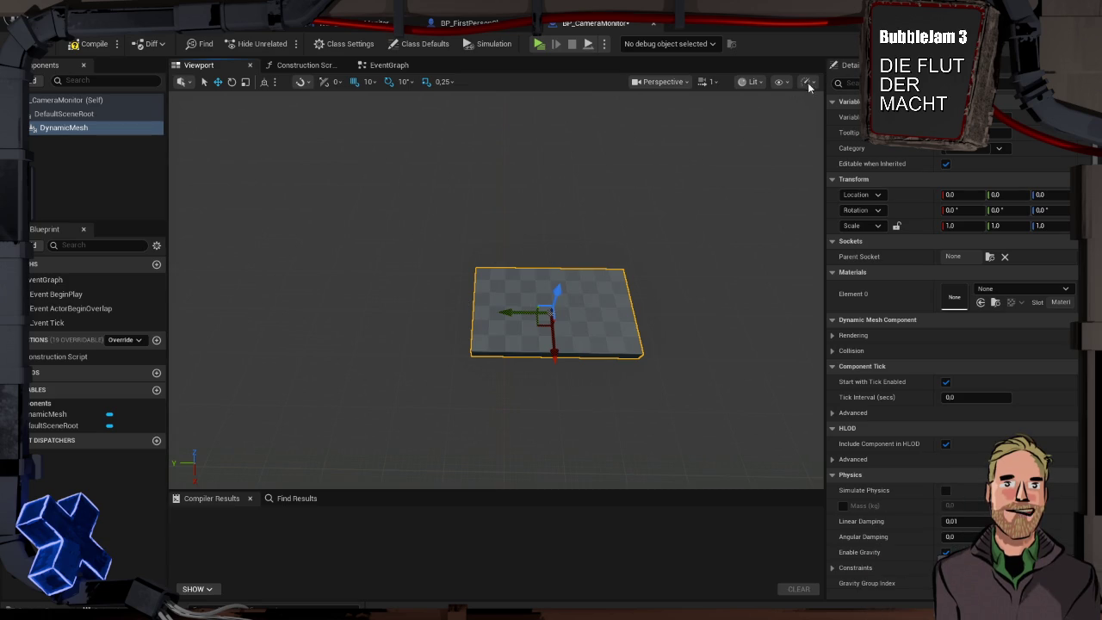
pyautogui.press('super+Tab')
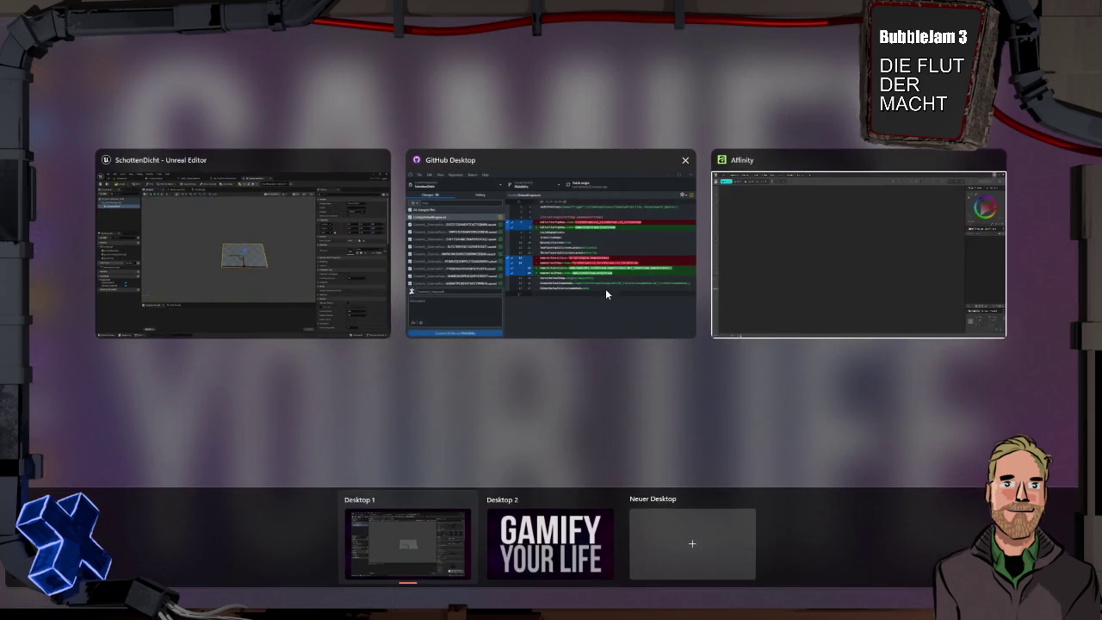
pyautogui.click(606, 292)
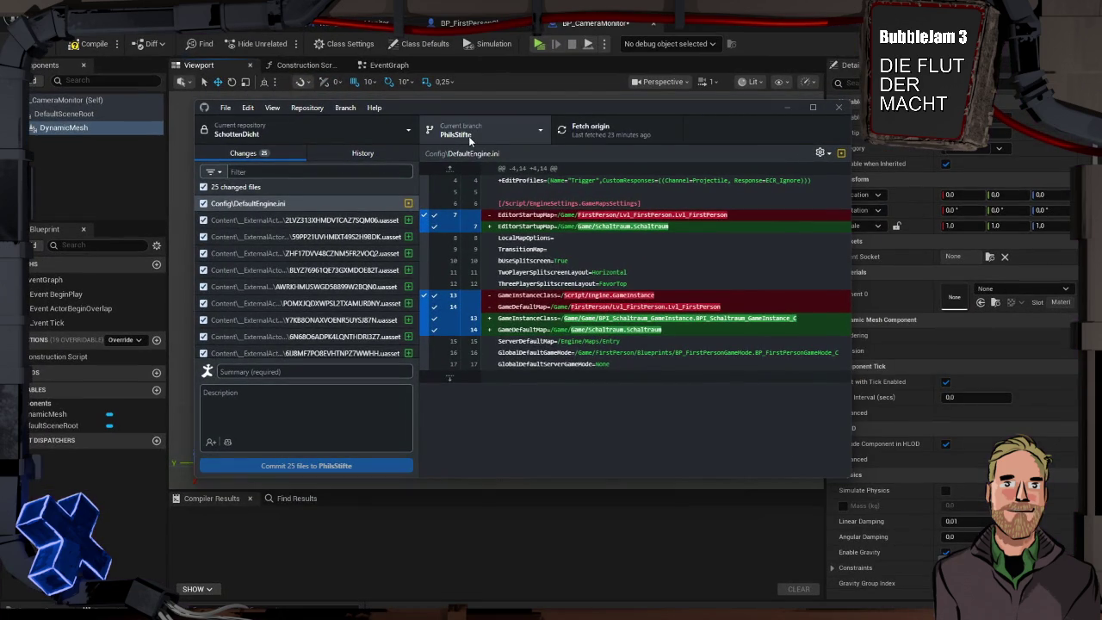
pyautogui.click(807, 30)
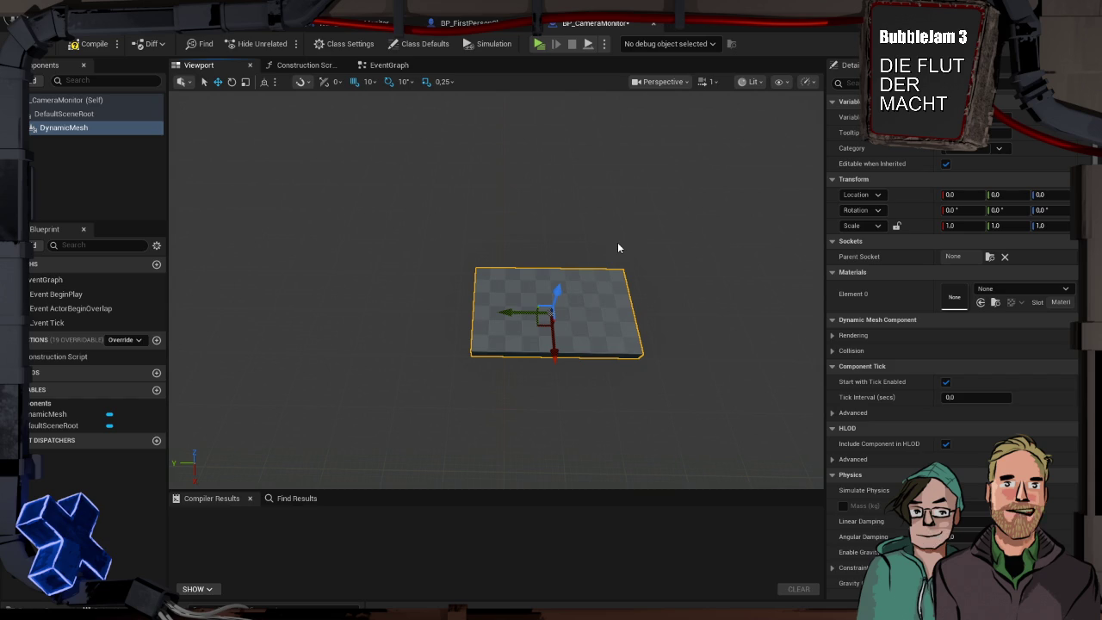
pyautogui.moveTo(637, 267)
pyautogui.mouseDown()
pyautogui.moveTo(745, 271)
pyautogui.moveTo(749, 297)
pyautogui.moveTo(700, 315)
pyautogui.moveTo(758, 292)
pyautogui.moveTo(722, 306)
pyautogui.moveTo(663, 270)
pyautogui.mouseUp()
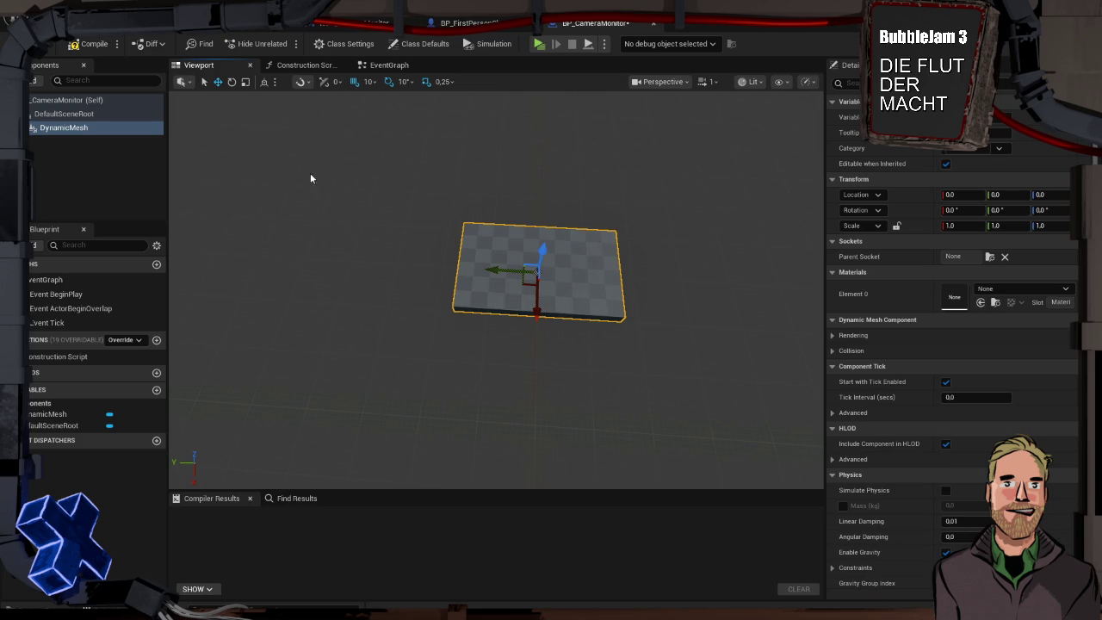
# Add a Widget component to BP_CameraMonitor, keeping the default name Widget
pyautogui.click(76, 166)
pyautogui.click(77, 80)
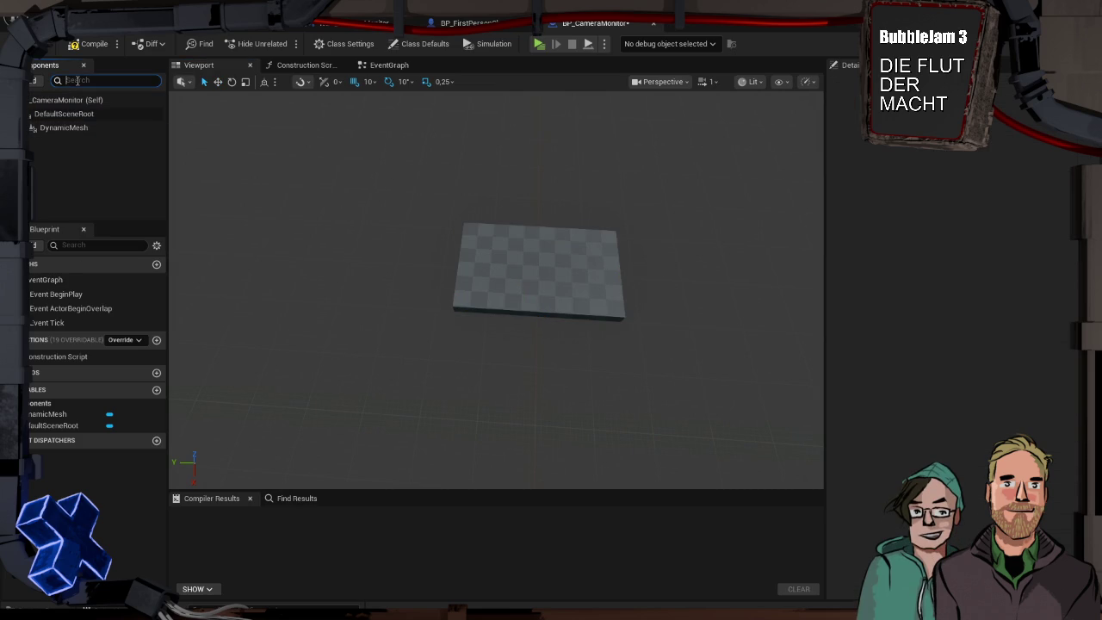
pyautogui.write('w')
pyautogui.press('BackSpace')
pyautogui.click(32, 82)
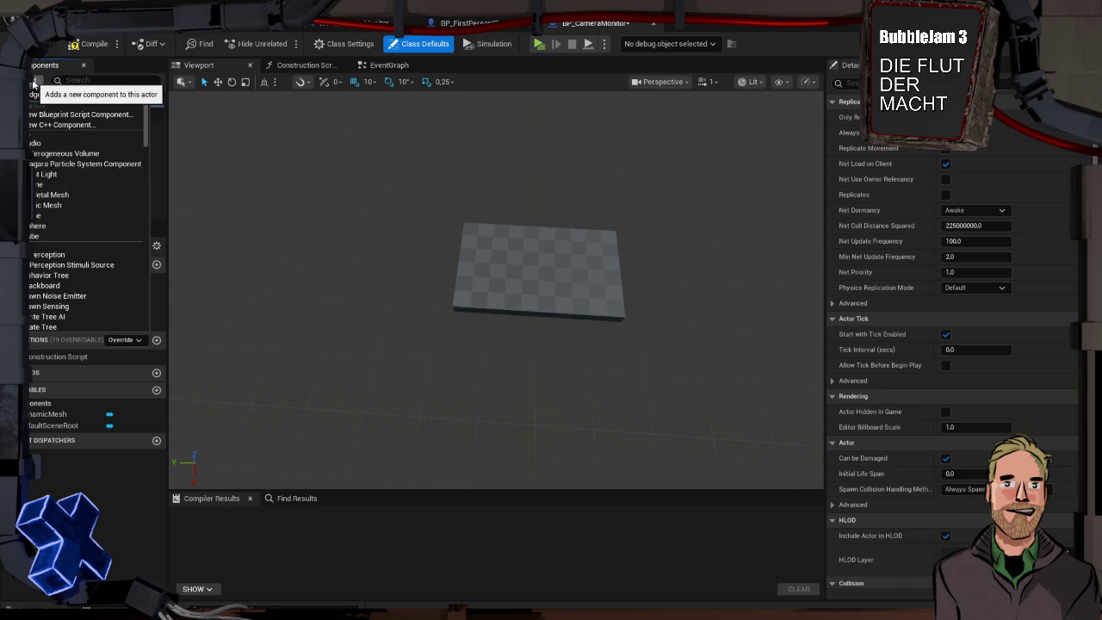
pyautogui.write('widget')
pyautogui.click(57, 119)
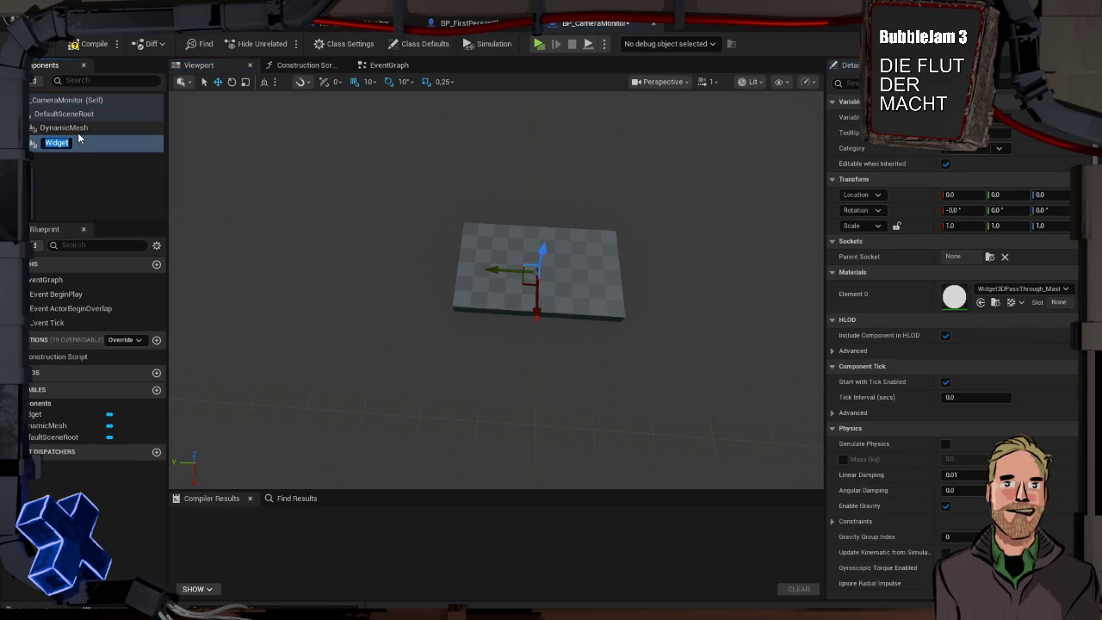
pyautogui.press('Return')
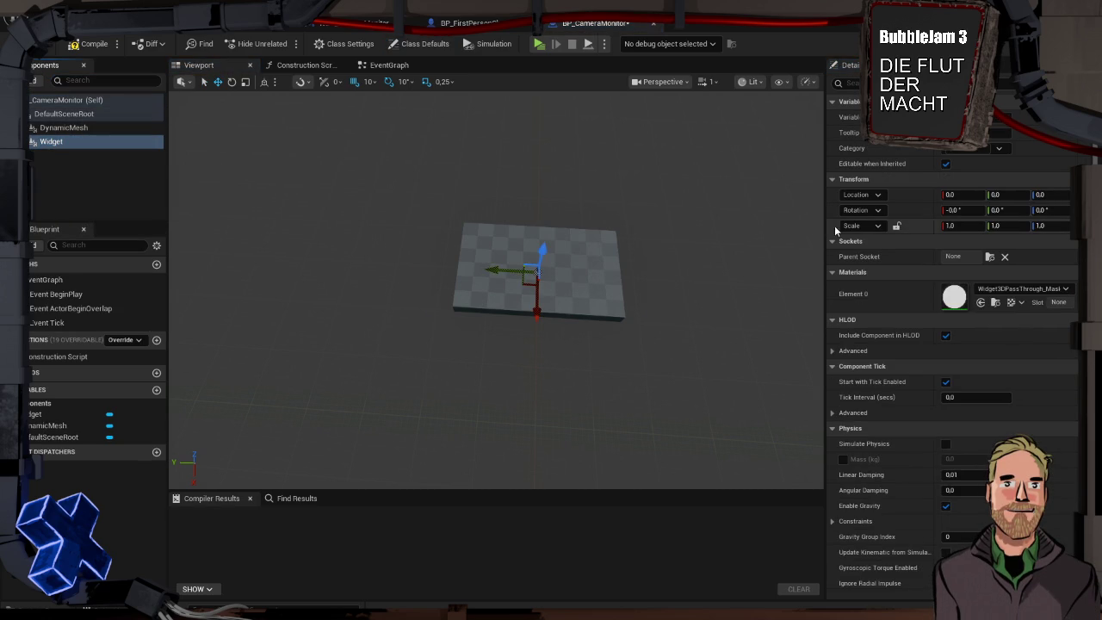
# Review the Widget component's Details: draw size 500 × 500, Widget Class None
pyautogui.scroll(-2, 902, 313)
pyautogui.scroll(-10, 904, 317)
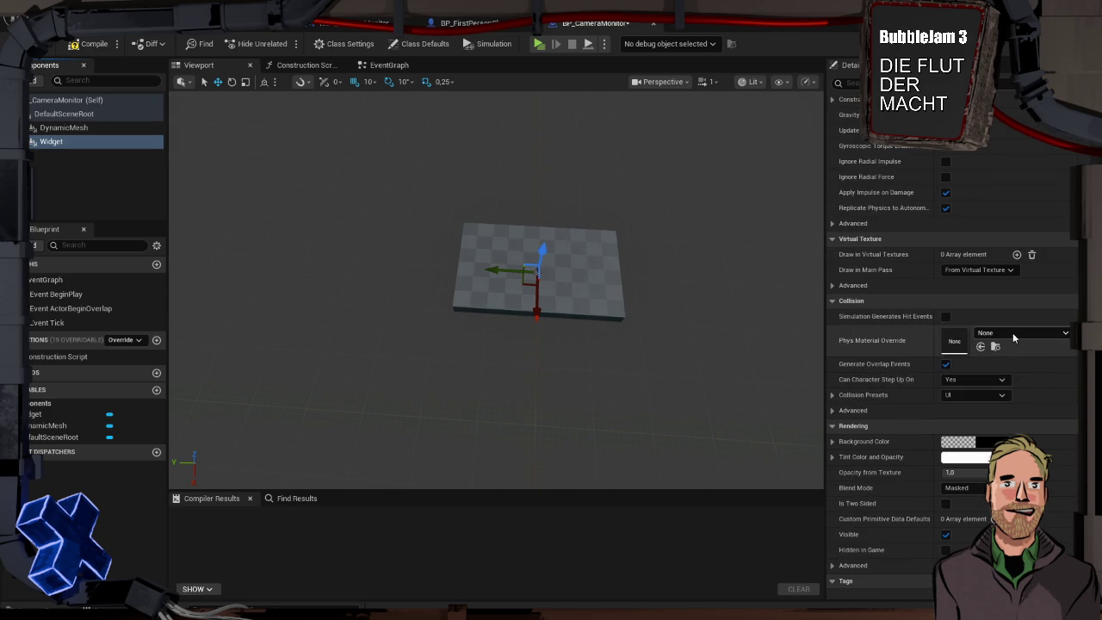
pyautogui.scroll(12, 1007, 336)
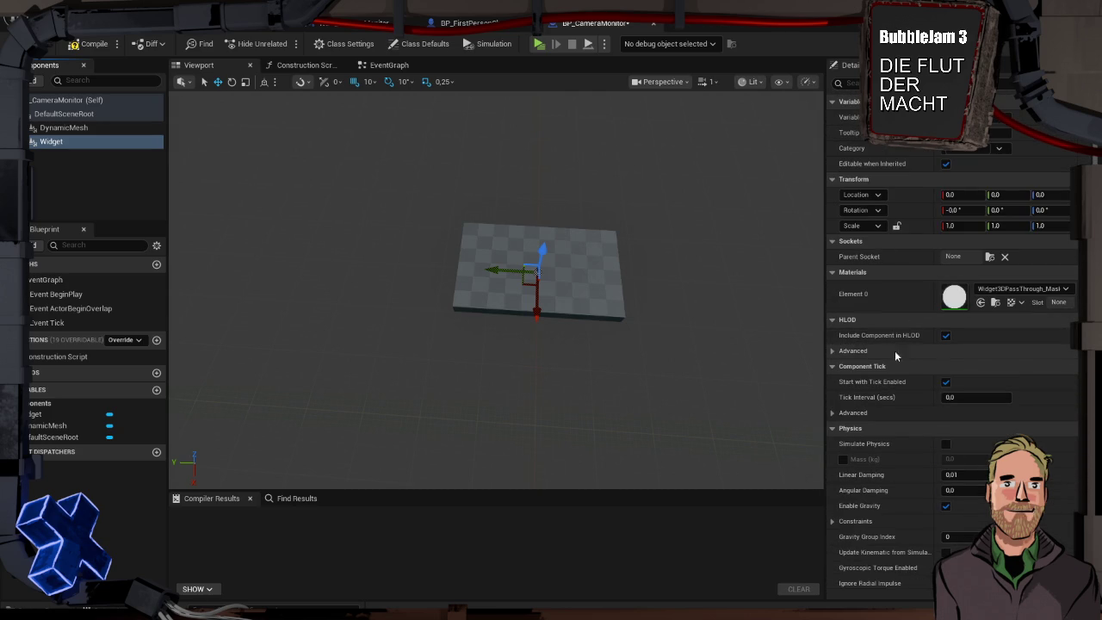
pyautogui.scroll(-5, 887, 397)
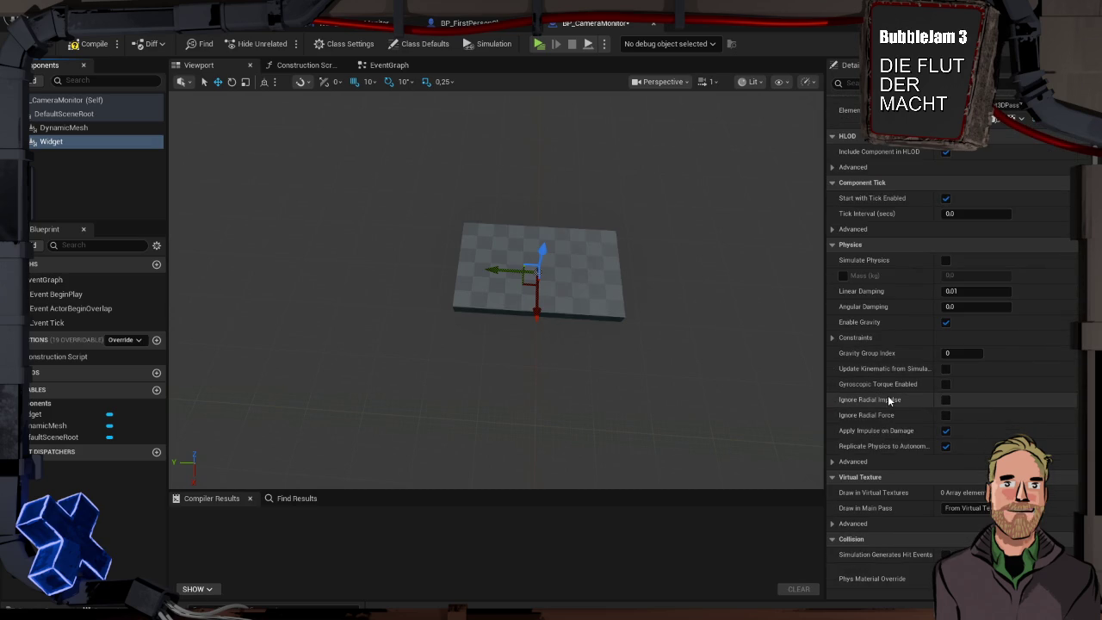
pyautogui.scroll(-3, 885, 434)
pyautogui.scroll(-10, 902, 450)
pyautogui.scroll(-6, 904, 453)
pyautogui.scroll(-10, 903, 448)
pyautogui.scroll(7, 903, 448)
pyautogui.scroll(15, 903, 444)
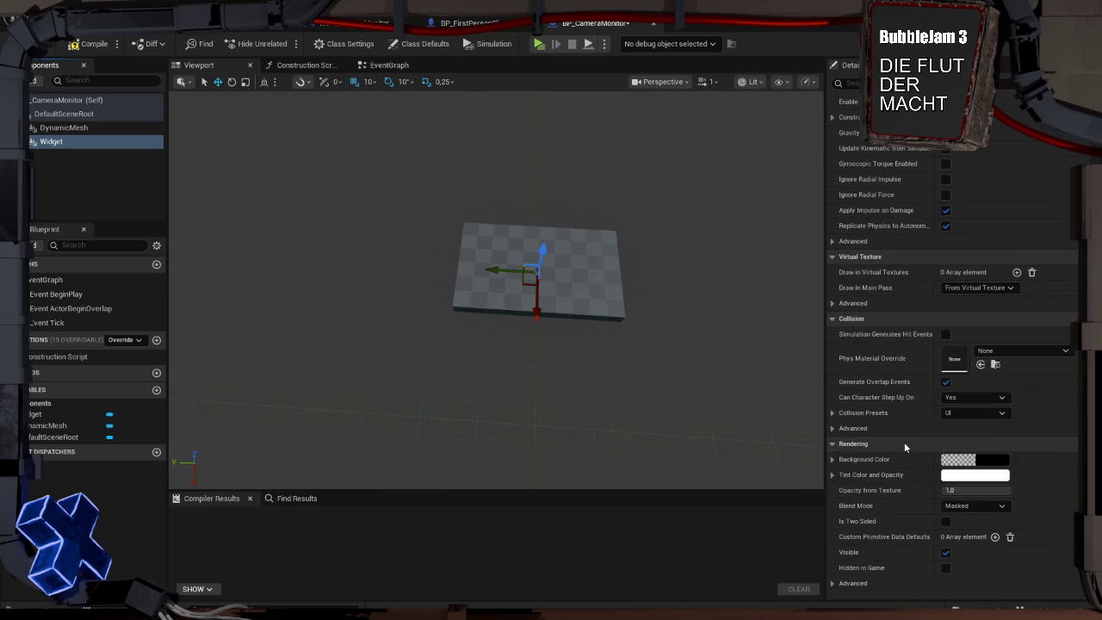
pyautogui.scroll(8, 903, 442)
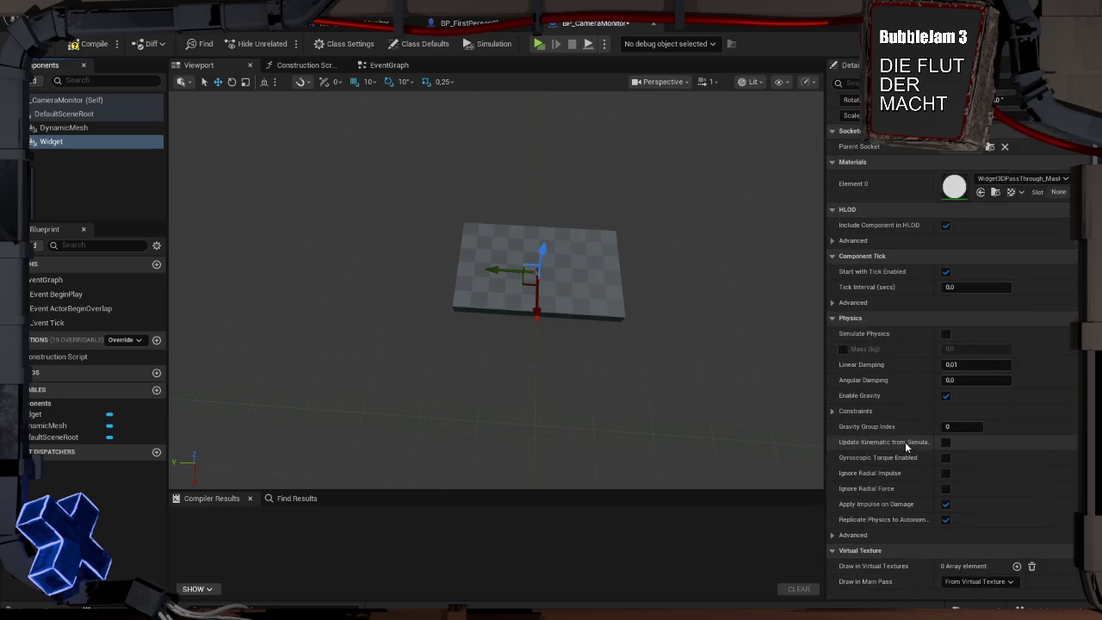
pyautogui.scroll(3, 905, 441)
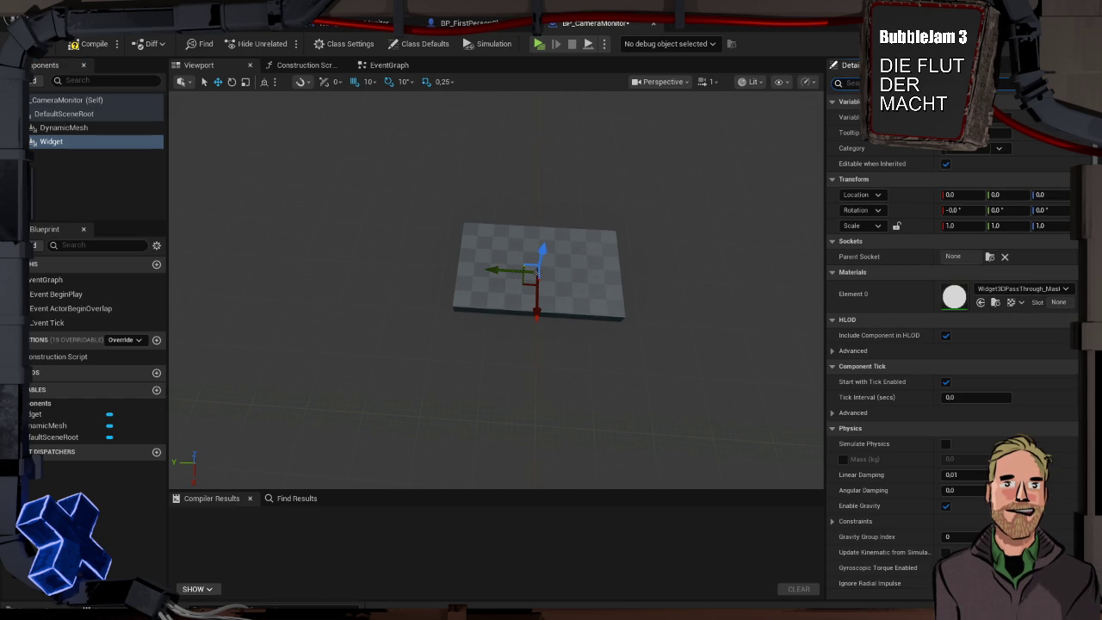
# Set the Widget component's Widget Class to WBP_CameraMonitor and view the MUH! button by the plane
pyautogui.write('widget')
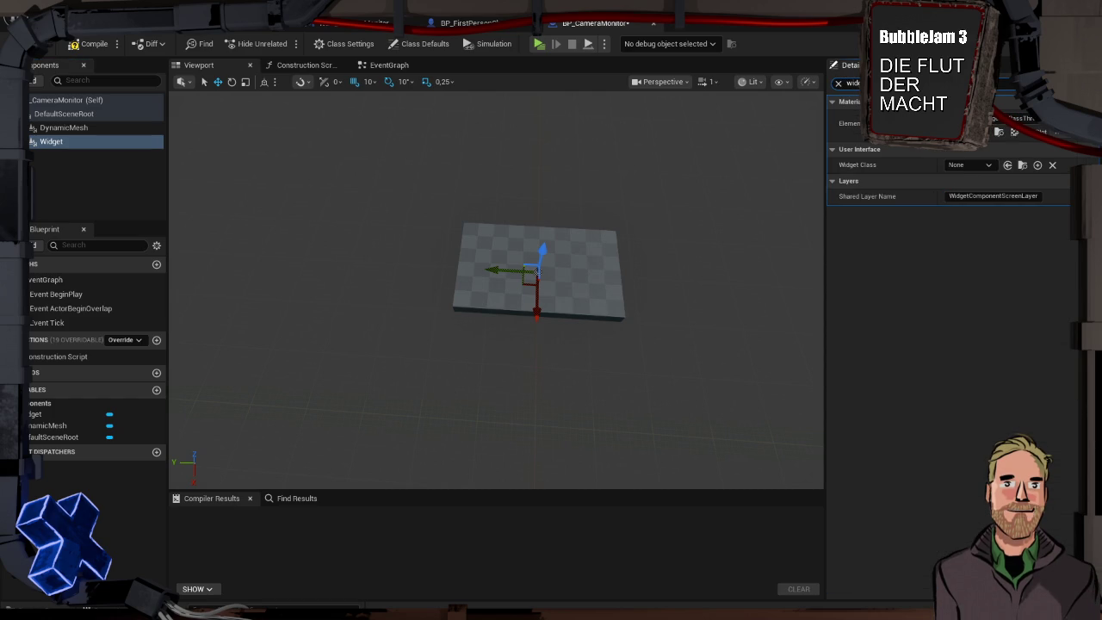
pyautogui.click(993, 164)
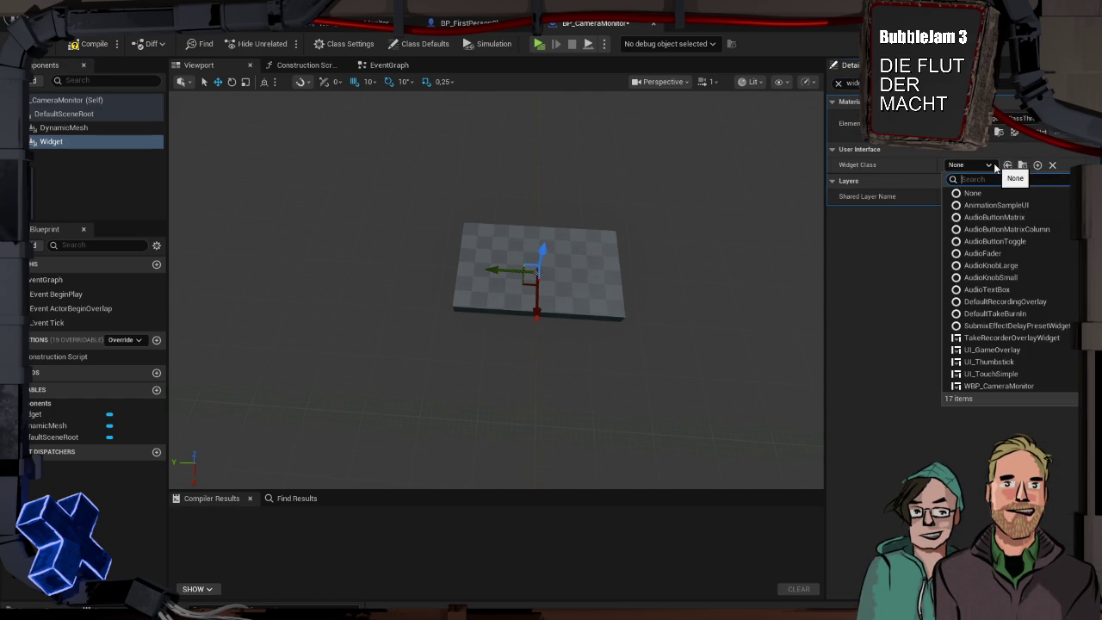
pyautogui.write('camer')
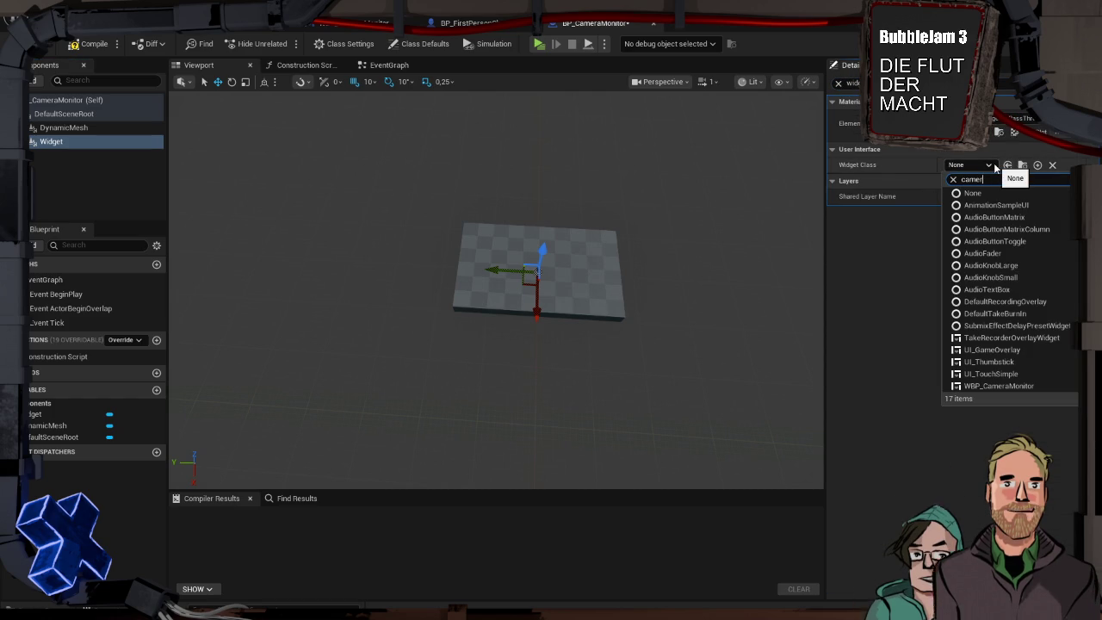
pyautogui.click(1004, 205)
pyautogui.moveTo(670, 251)
pyautogui.mouseDown()
pyautogui.moveTo(594, 293)
pyautogui.moveTo(603, 284)
pyautogui.mouseUp()
pyautogui.moveTo(519, 193)
pyautogui.mouseDown()
pyautogui.moveTo(527, 206)
pyautogui.moveTo(519, 193)
pyautogui.moveTo(464, 195)
pyautogui.moveTo(485, 193)
pyautogui.mouseUp()
pyautogui.moveTo(654, 241); pyautogui.dragTo(670, 249)
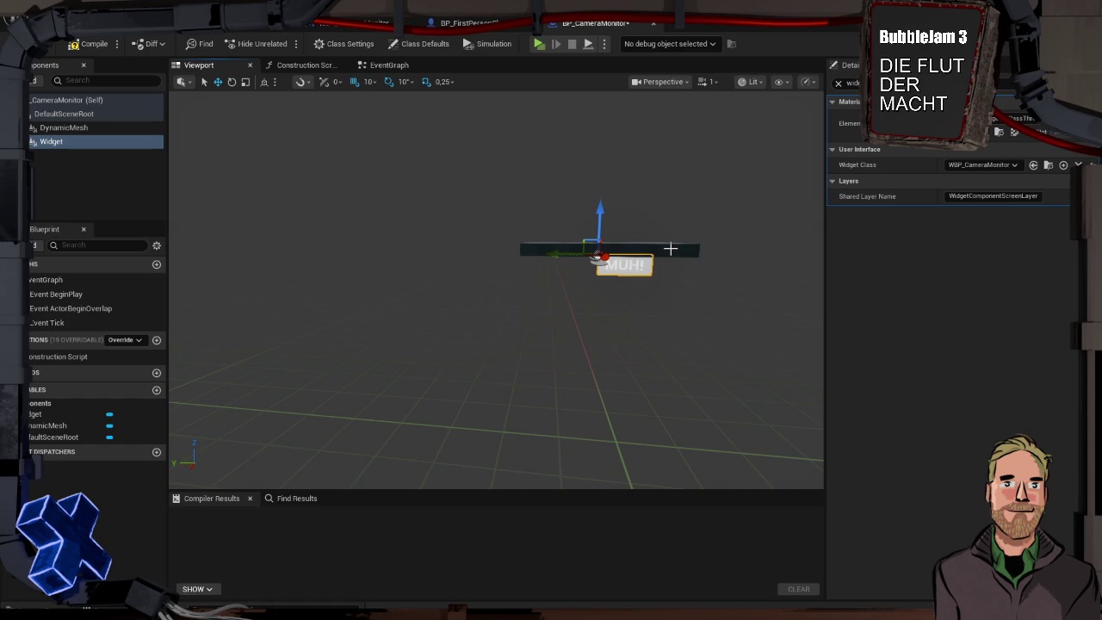
pyautogui.click(685, 248)
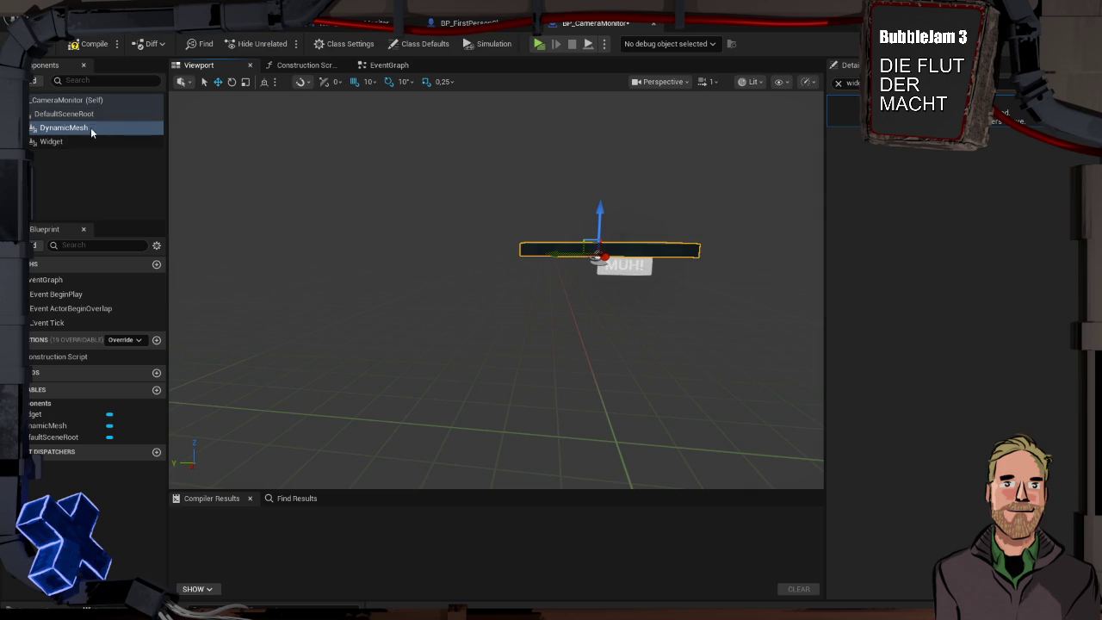
# Rotate the DynamicMesh plane 90° in pitch so it stands upright
pyautogui.click(662, 250)
pyautogui.press('e')
pyautogui.moveTo(600, 241); pyautogui.dragTo(594, 254)
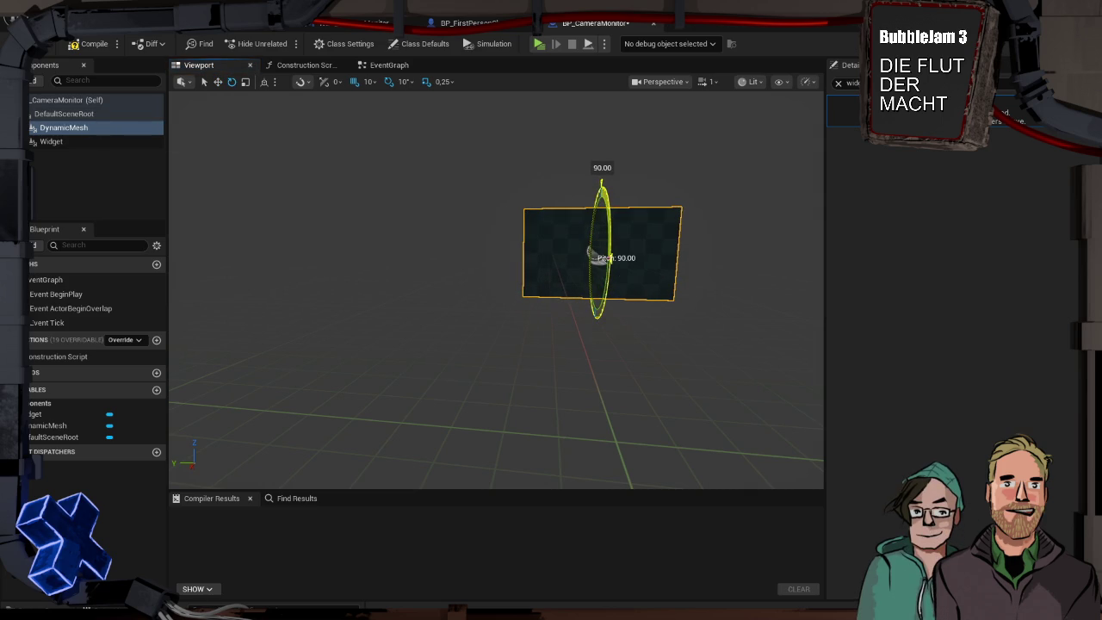
pyautogui.moveTo(687, 321); pyautogui.dragTo(329, 222)
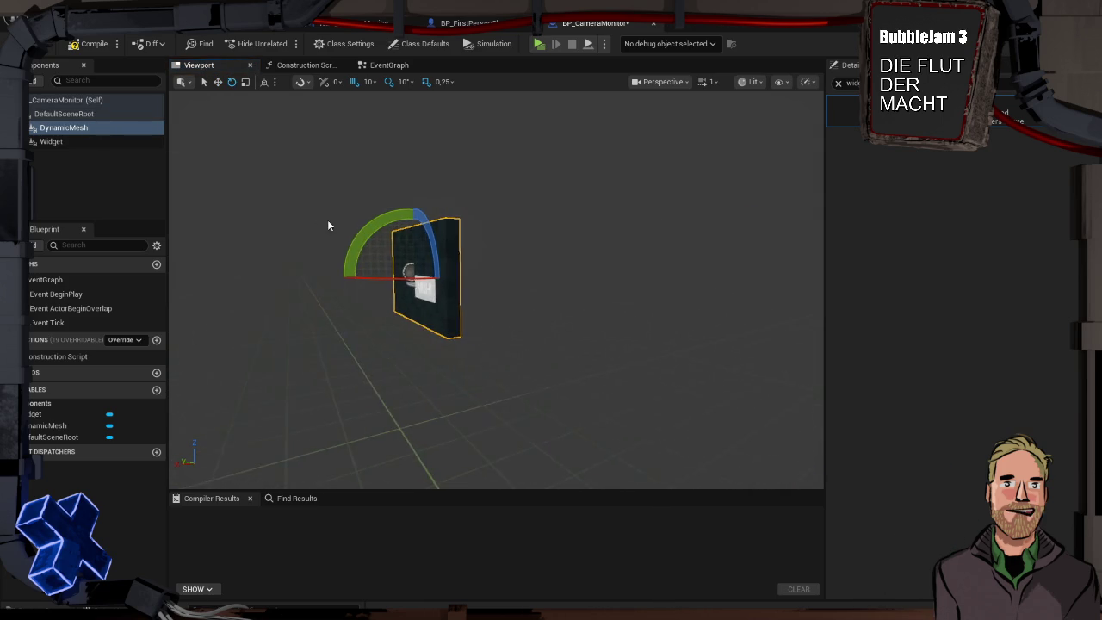
# Select the Widget component in move mode and orbit to see the MUH! face front-on
pyautogui.click(75, 141)
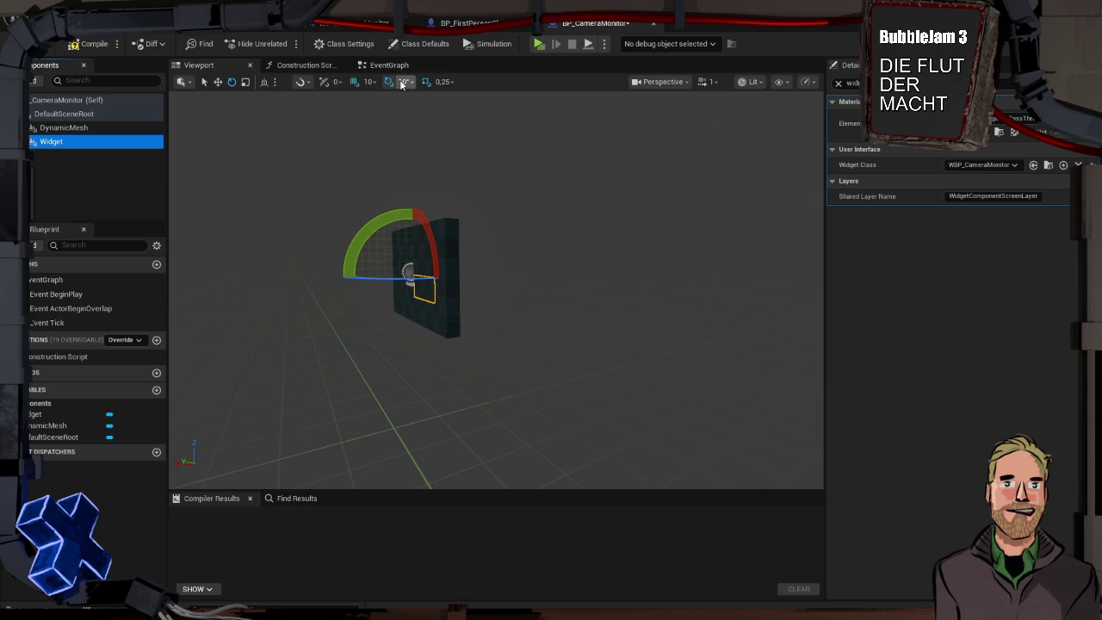
pyautogui.press('w')
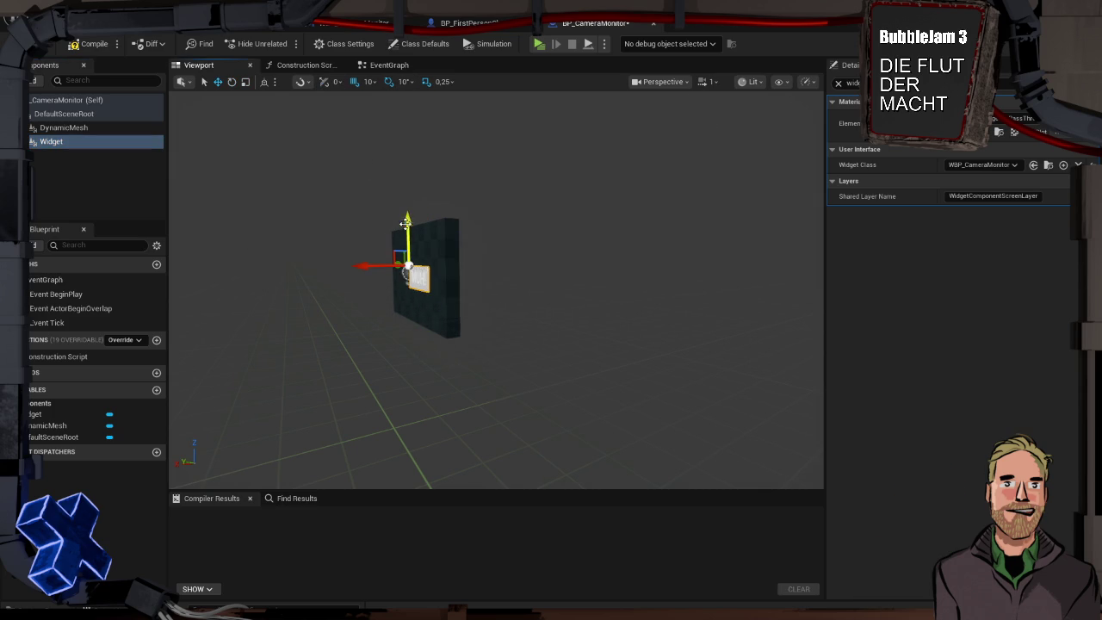
pyautogui.moveTo(405, 245); pyautogui.dragTo(482, 259)
pyautogui.moveTo(286, 272); pyautogui.dragTo(481, 262)
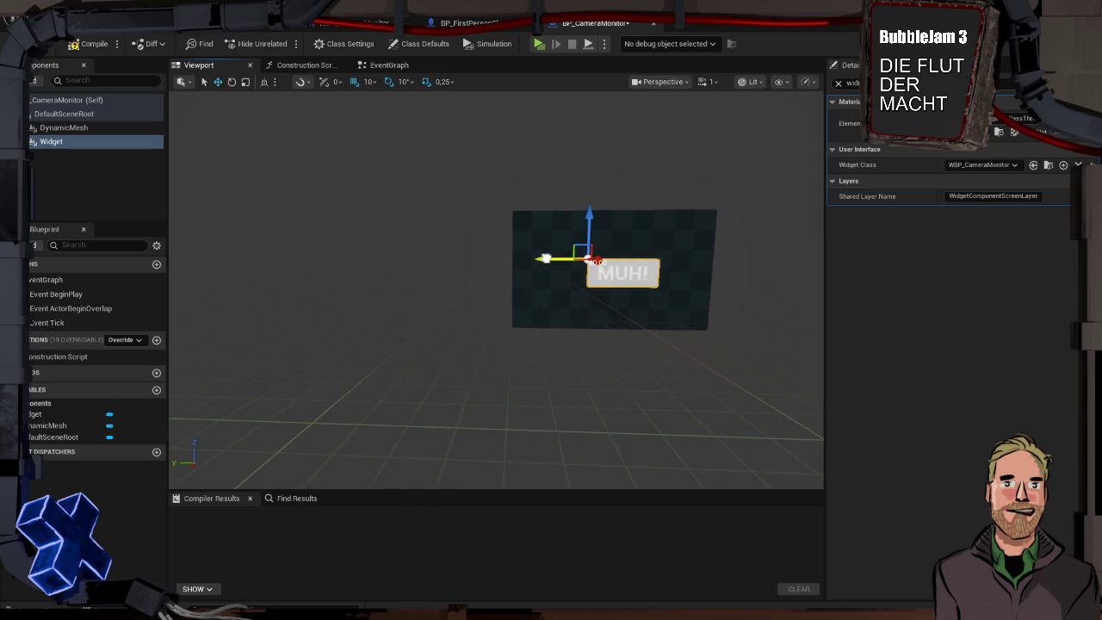
pyautogui.click(471, 258)
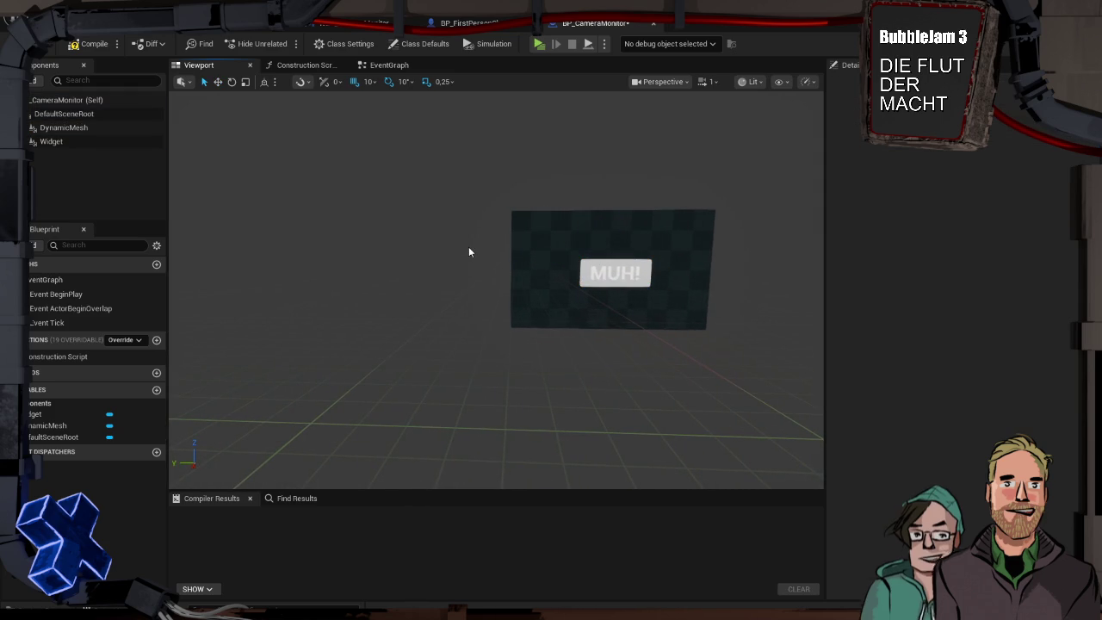
# Place BP_CameraMonitor from the Content Drawer into the level and turn it around its vertical axis
pyautogui.click(119, 37)
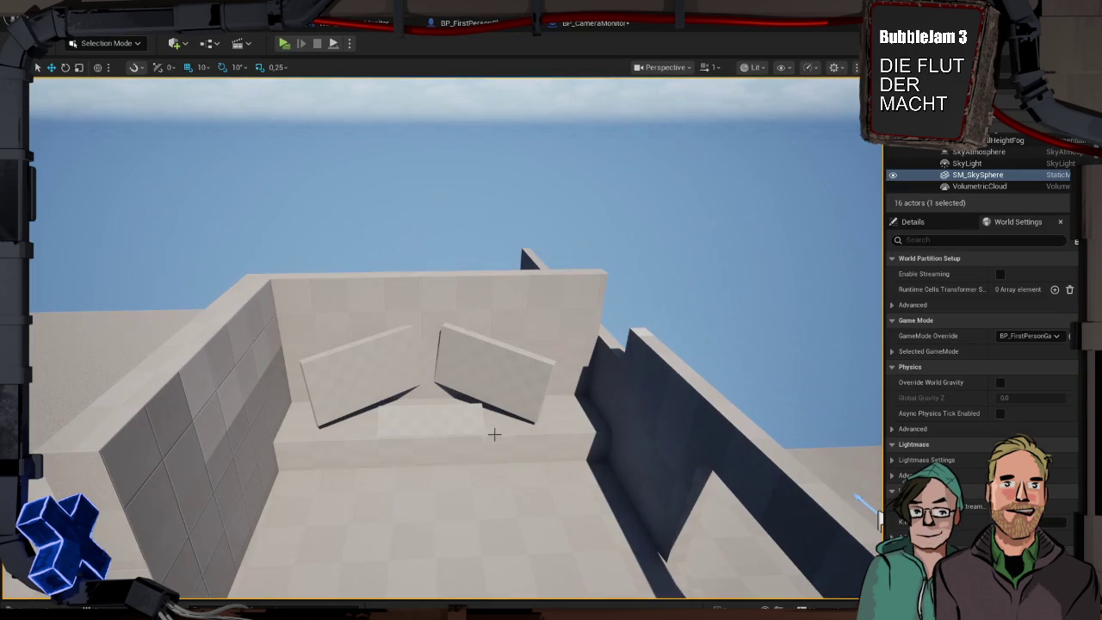
pyautogui.click(364, 374)
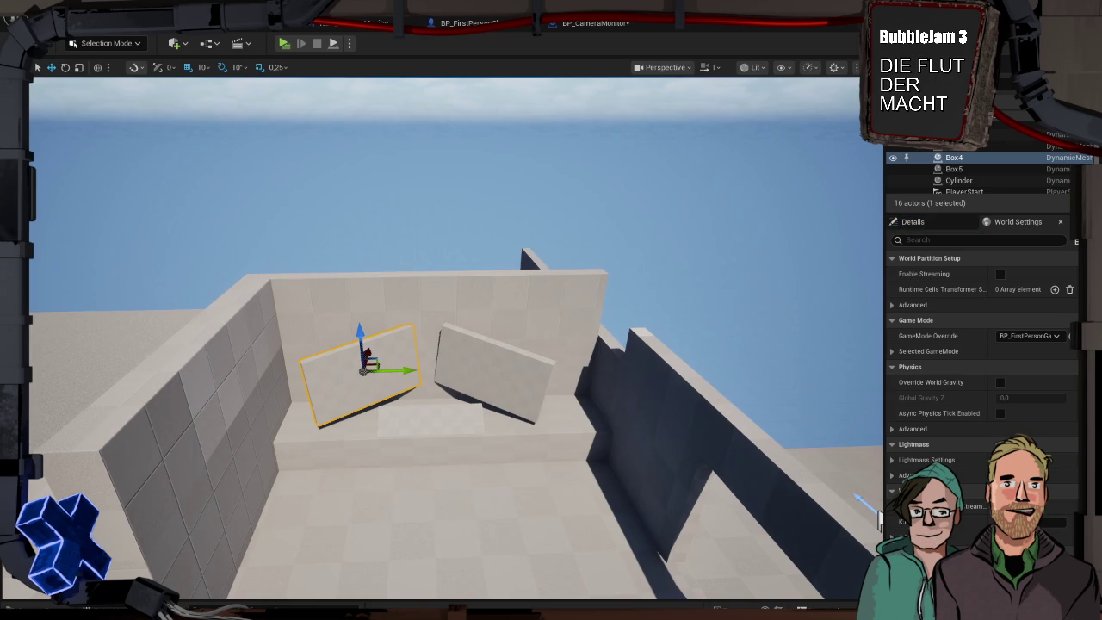
pyautogui.hotkey('ctrl', 'space')
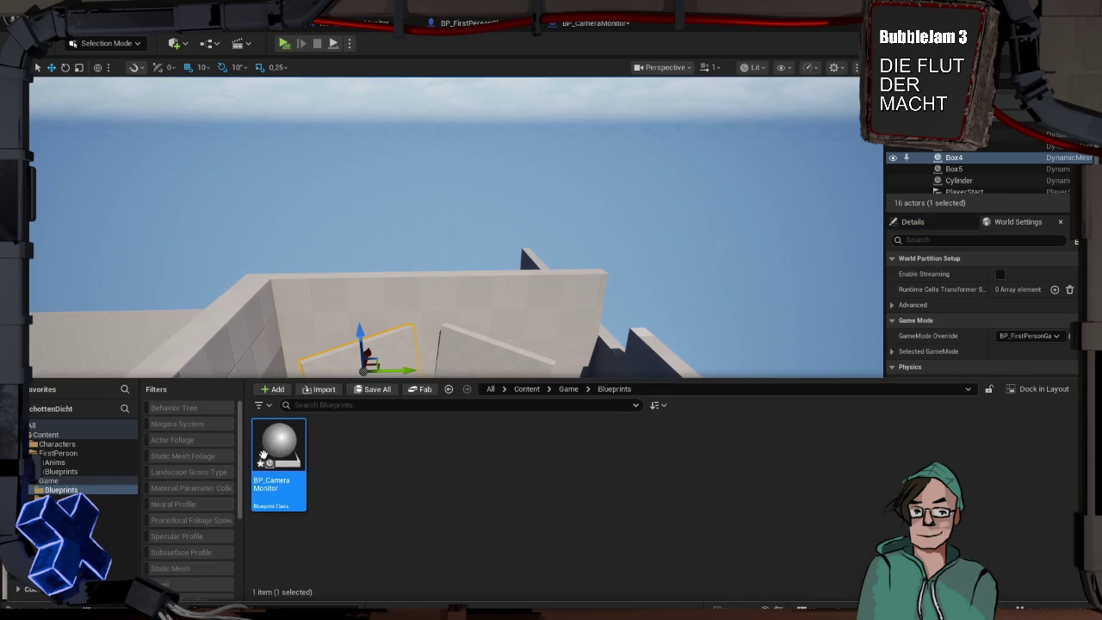
pyautogui.moveTo(376, 353)
pyautogui.mouseDown()
pyautogui.moveTo(410, 379)
pyautogui.moveTo(419, 315)
pyautogui.moveTo(400, 241)
pyautogui.moveTo(401, 287)
pyautogui.moveTo(409, 250)
pyautogui.moveTo(553, 238)
pyautogui.mouseUp()
pyautogui.press('e')
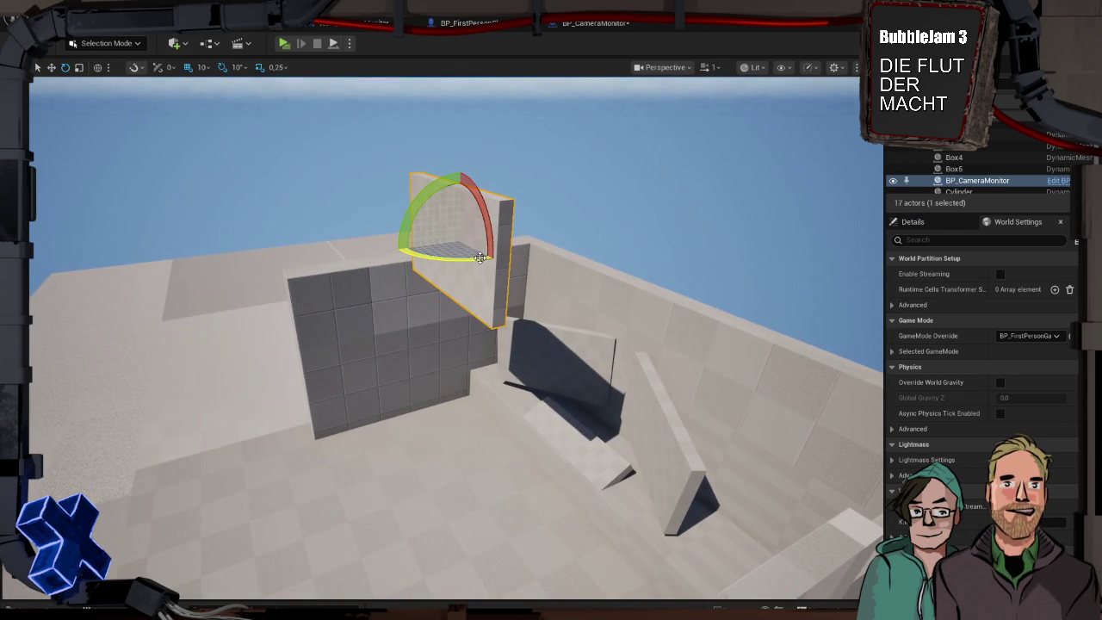
pyautogui.moveTo(480, 258); pyautogui.dragTo(415, 234)
# Delete the leftover dark box and lower the monitor panel in front of the walls
pyautogui.click(596, 357)
pyautogui.press('Delete')
pyautogui.click(503, 258)
pyautogui.press('w')
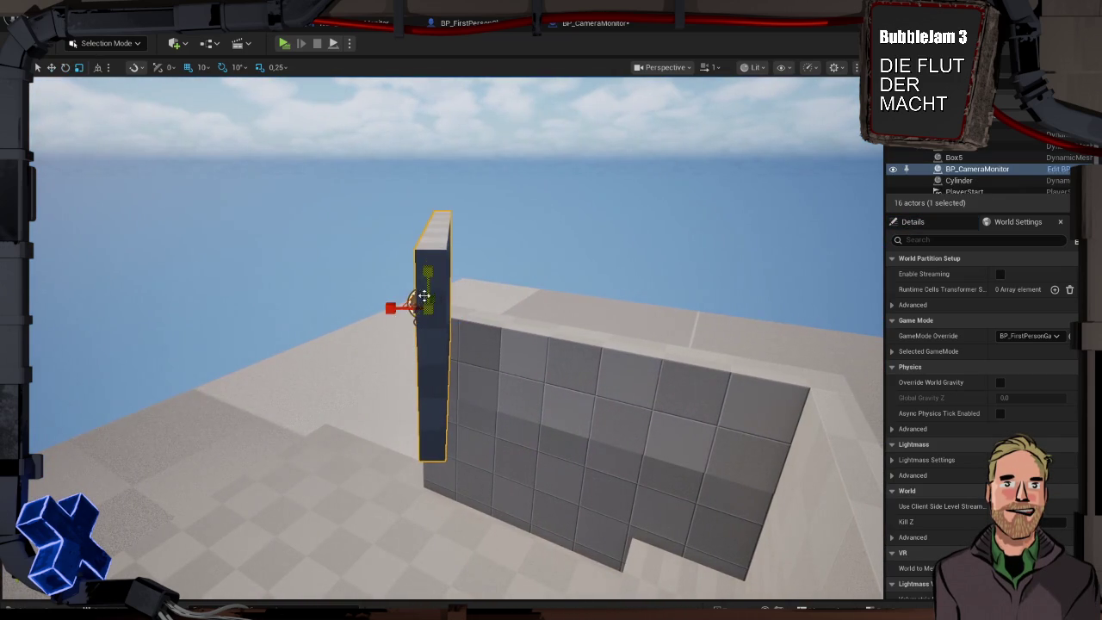
pyautogui.press('f')
pyautogui.moveTo(717, 399); pyautogui.dragTo(620, 361)
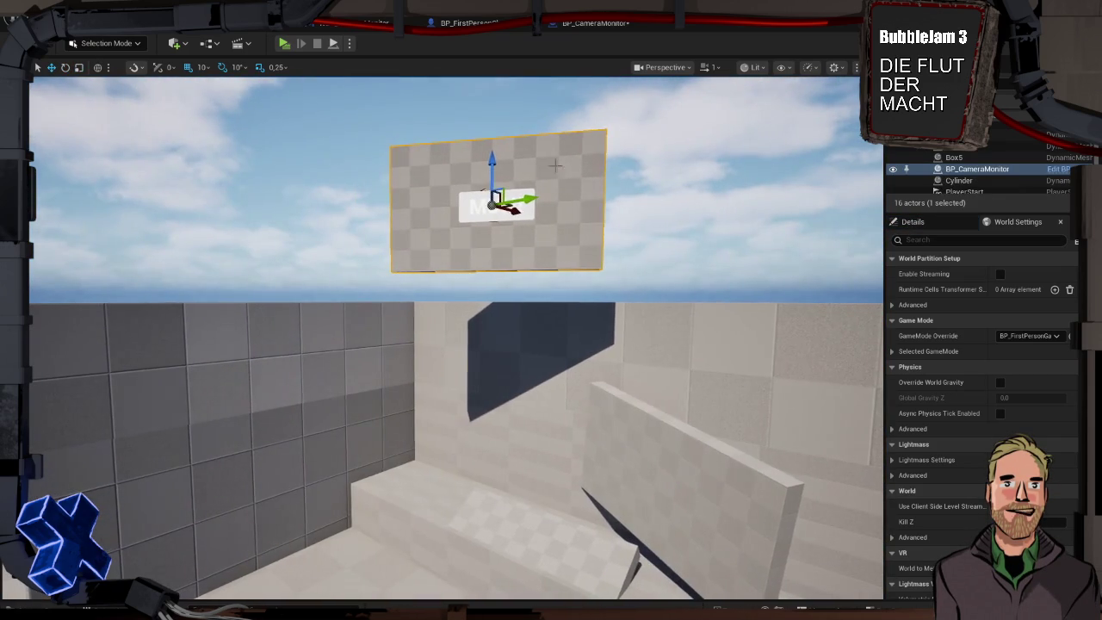
pyautogui.moveTo(496, 157)
pyautogui.mouseDown()
pyautogui.moveTo(496, 403)
pyautogui.moveTo(533, 344)
pyautogui.moveTo(504, 376)
pyautogui.mouseUp()
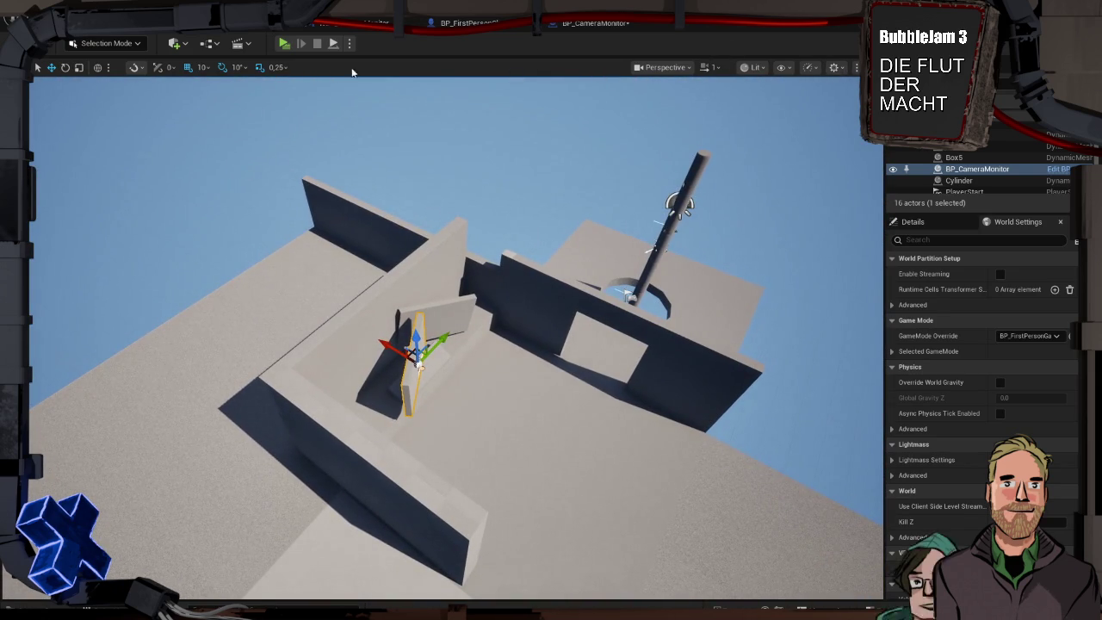
# Using local coordinates, slide and lower the MUH! panel until it sits against the back wall
pyautogui.click(99, 68)
pyautogui.moveTo(439, 368); pyautogui.dragTo(422, 372)
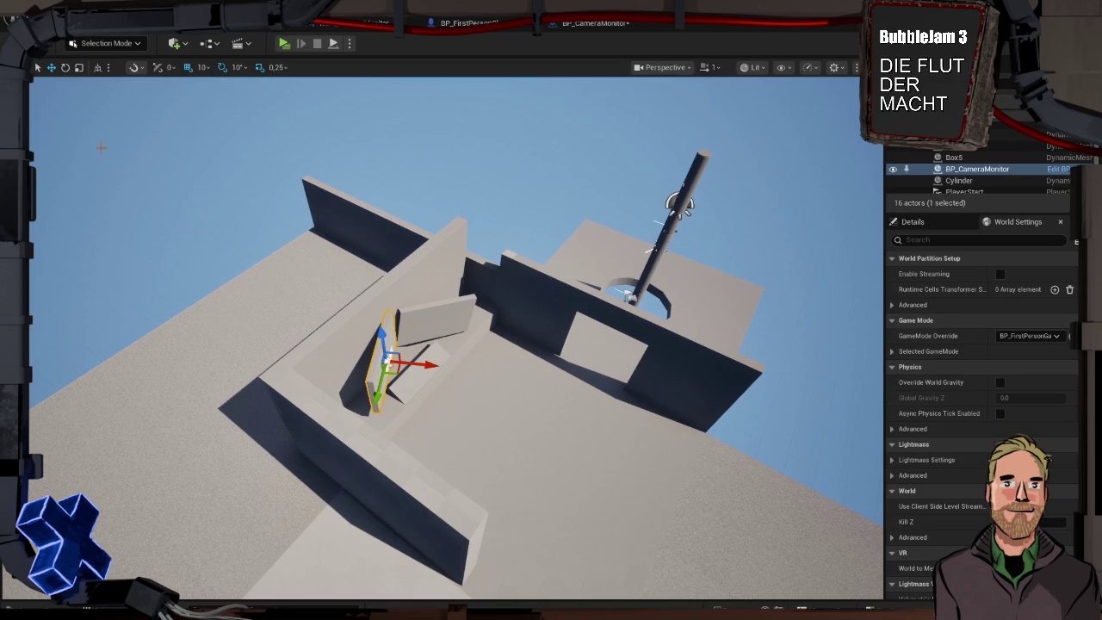
pyautogui.press('f')
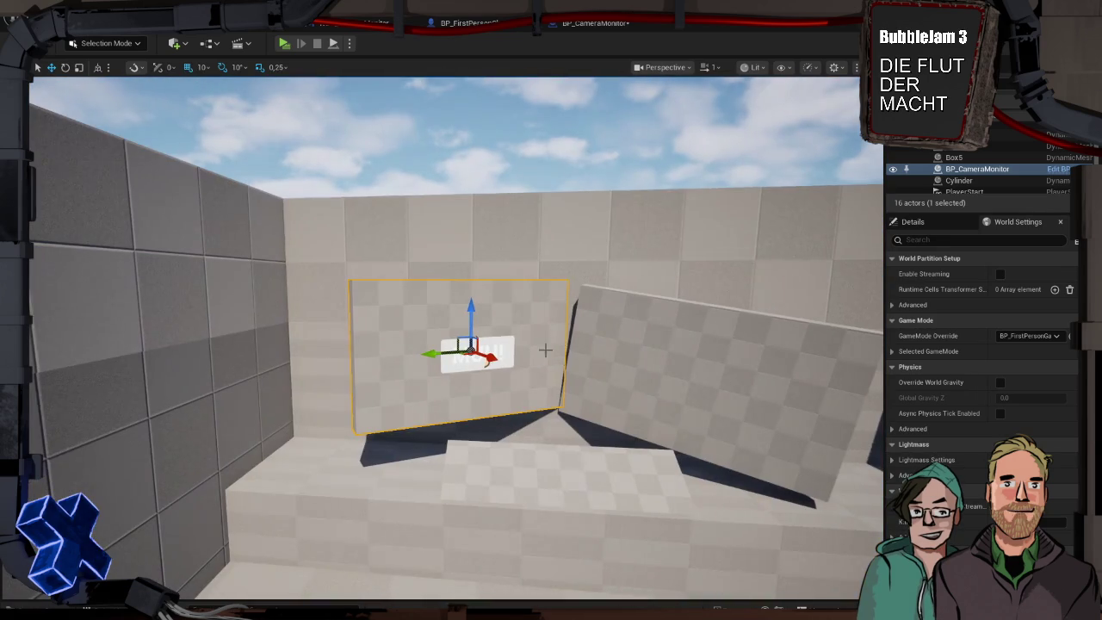
pyautogui.moveTo(471, 309); pyautogui.dragTo(470, 324)
pyautogui.moveTo(436, 371)
pyautogui.mouseDown()
pyautogui.moveTo(400, 376)
pyautogui.moveTo(463, 385)
pyautogui.moveTo(448, 293)
pyautogui.moveTo(598, 381)
pyautogui.moveTo(626, 432)
pyautogui.moveTo(685, 402)
pyautogui.mouseUp()
# Pull back to view the room, deselect the panel, and start a play test with Alt+P
pyautogui.press('e')
pyautogui.press('w')
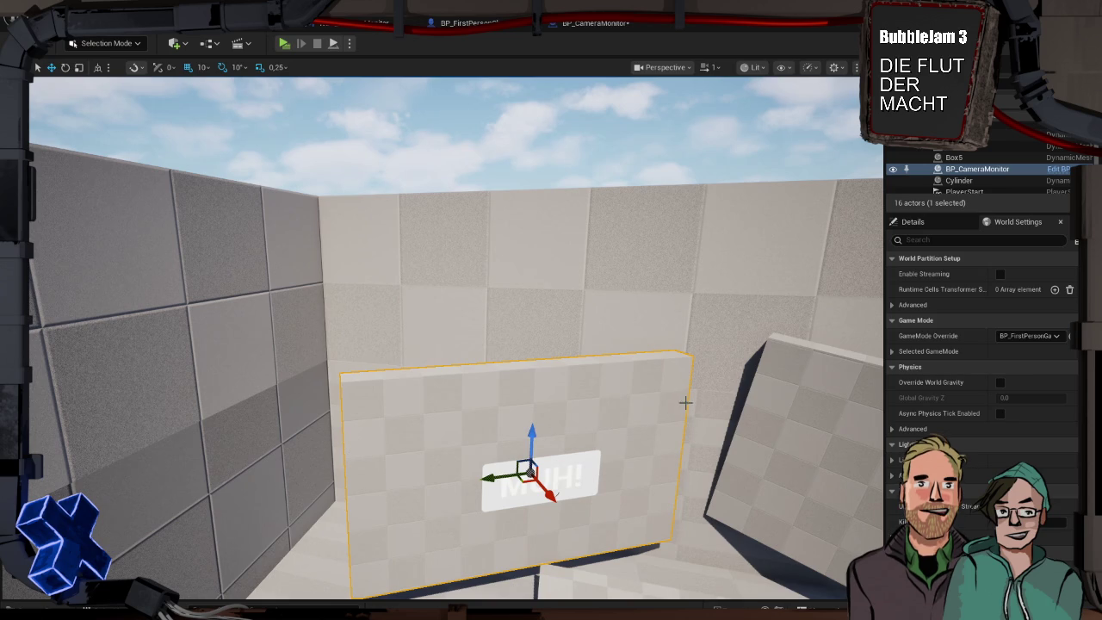
pyautogui.moveTo(646, 433)
pyautogui.mouseDown()
pyautogui.moveTo(647, 507)
pyautogui.moveTo(646, 474)
pyautogui.mouseUp()
pyautogui.click(551, 153)
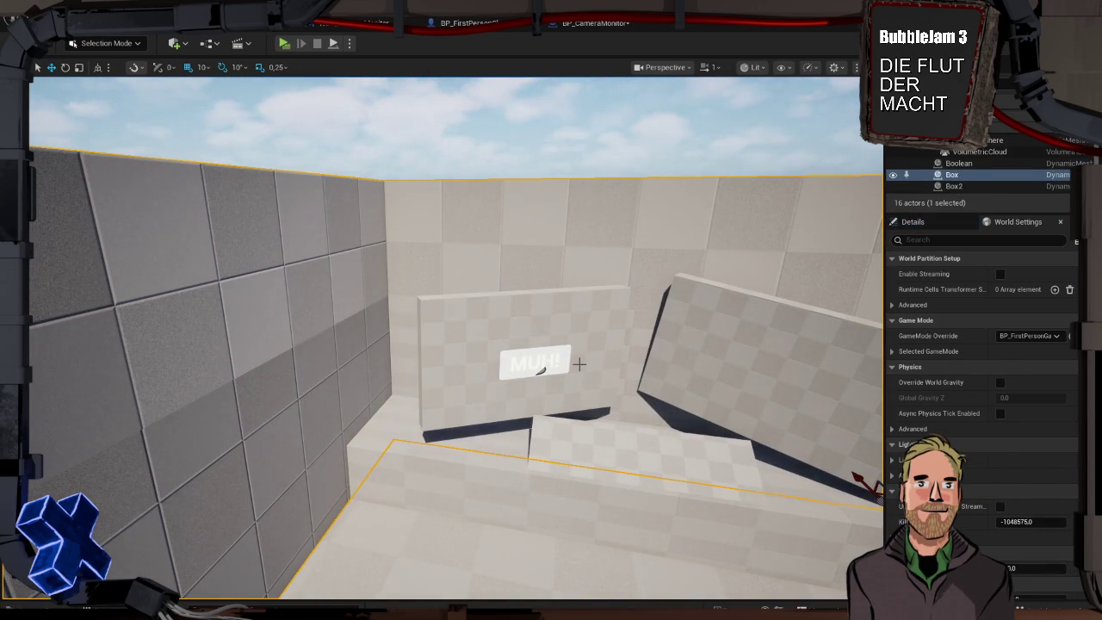
pyautogui.hotkey('alt', 'p')
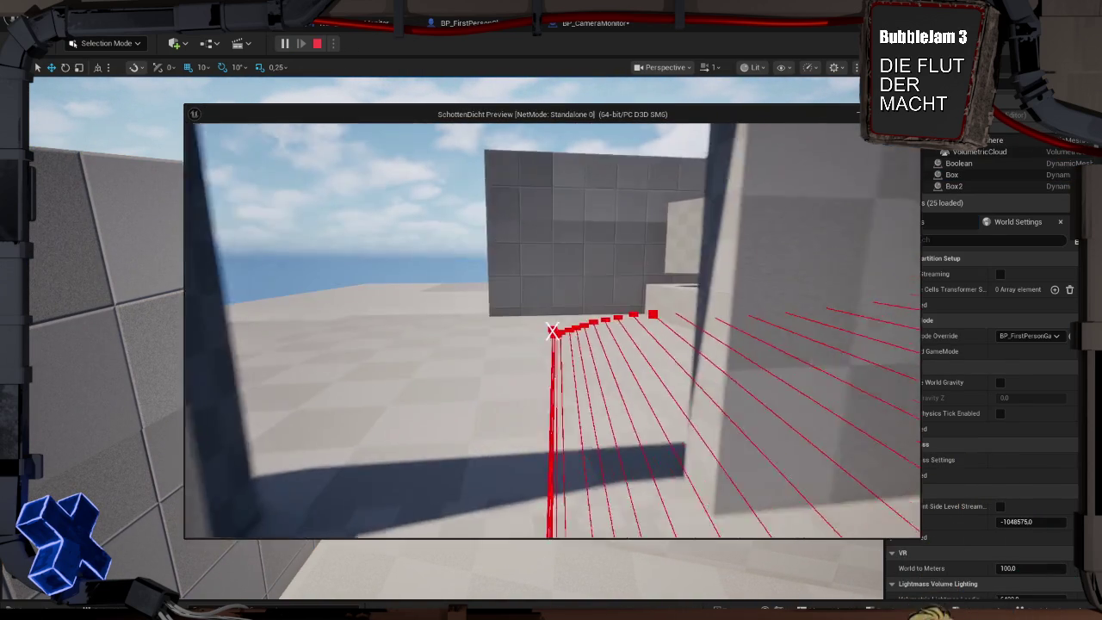
# Walk the character toward the MUH! panel in the preview, then stop playing
pyautogui.press('w')
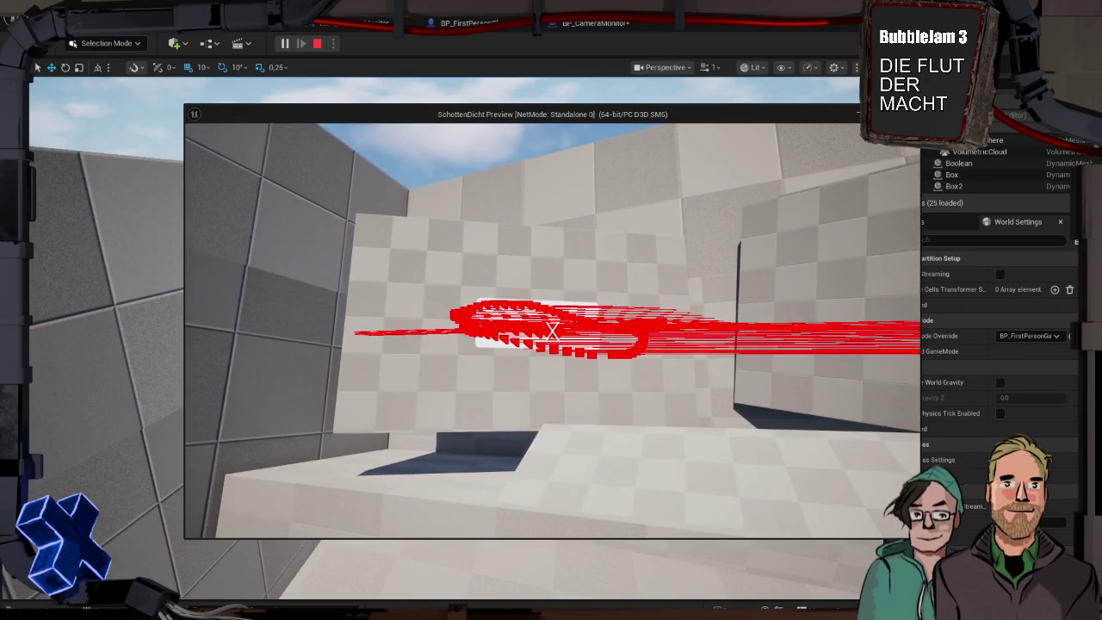
pyautogui.press('Escape')
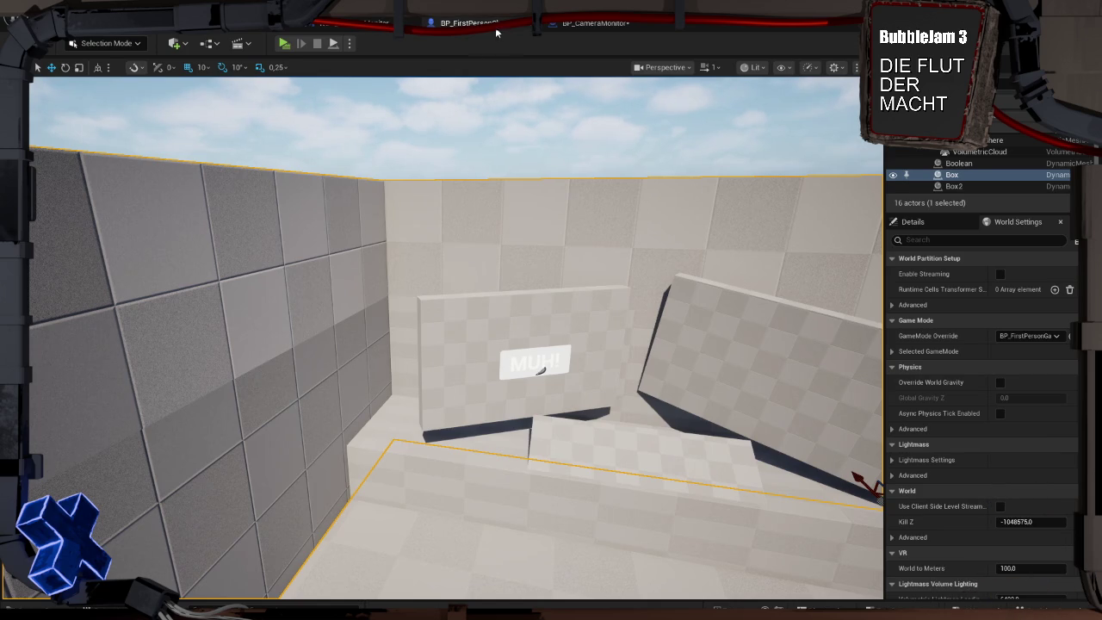
# Set Line Trace By Channel's Draw Debug Type to None and compile BP_FirstPersonCharacter
pyautogui.click(469, 24)
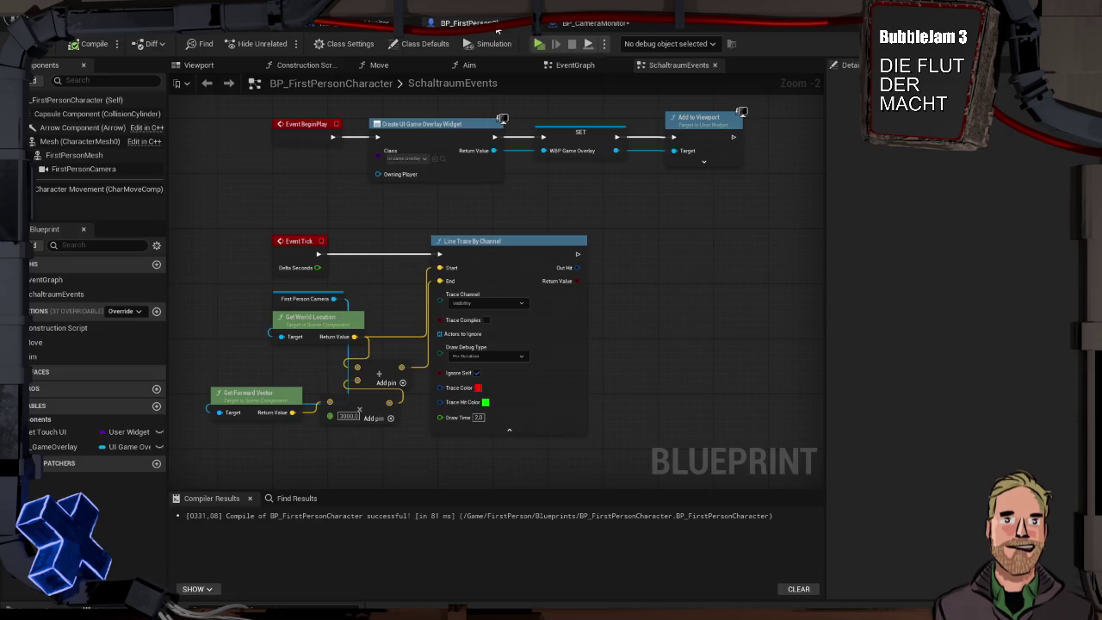
pyautogui.click(481, 357)
pyautogui.click(485, 365)
pyautogui.click(88, 46)
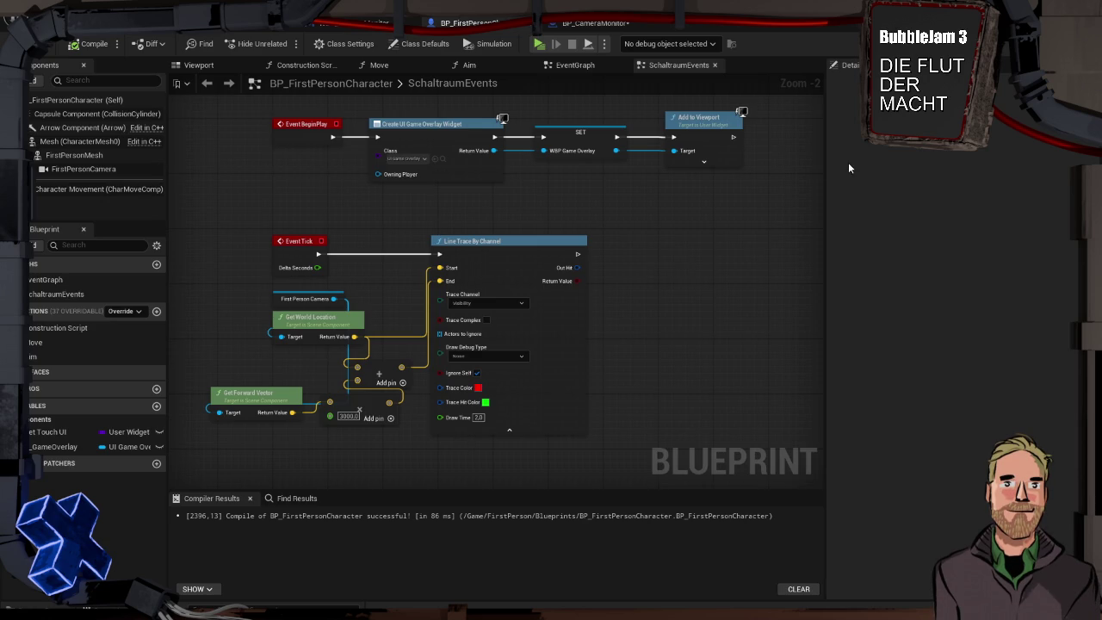
# Add a Left Mouse Button event node to the SchaltraumEvents graph
pyautogui.rightClick(688, 248)
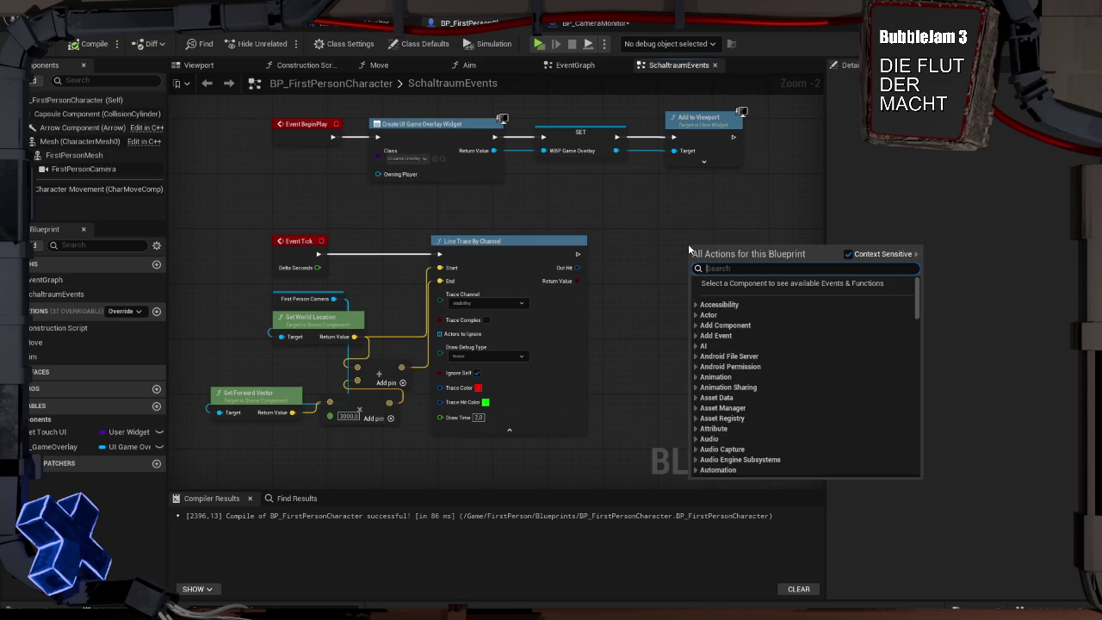
pyautogui.write('left mouse')
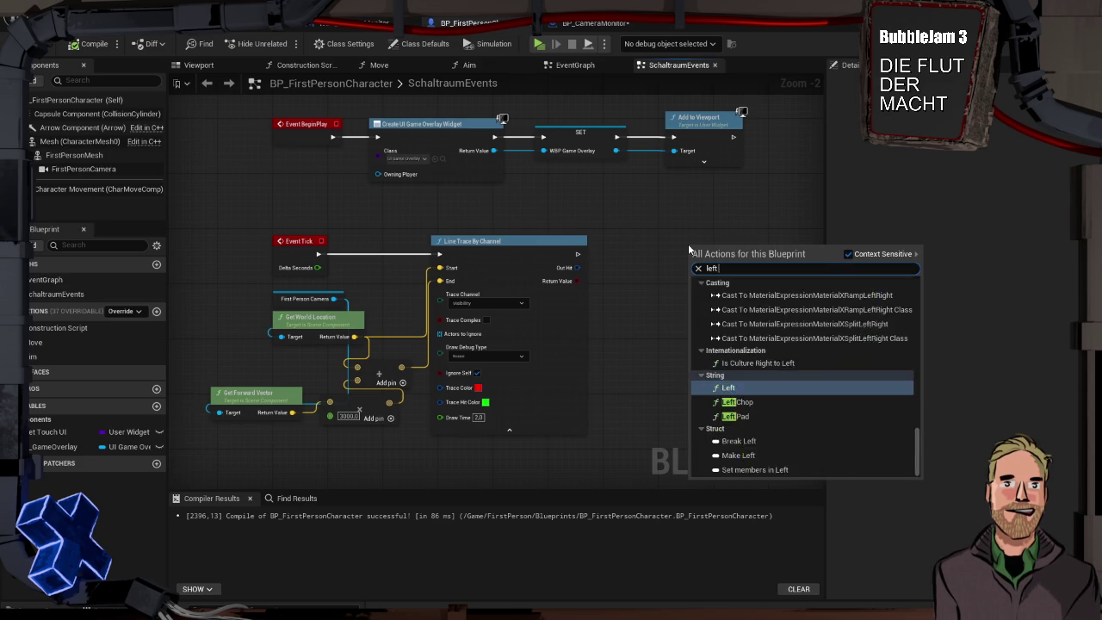
pyautogui.press('Return')
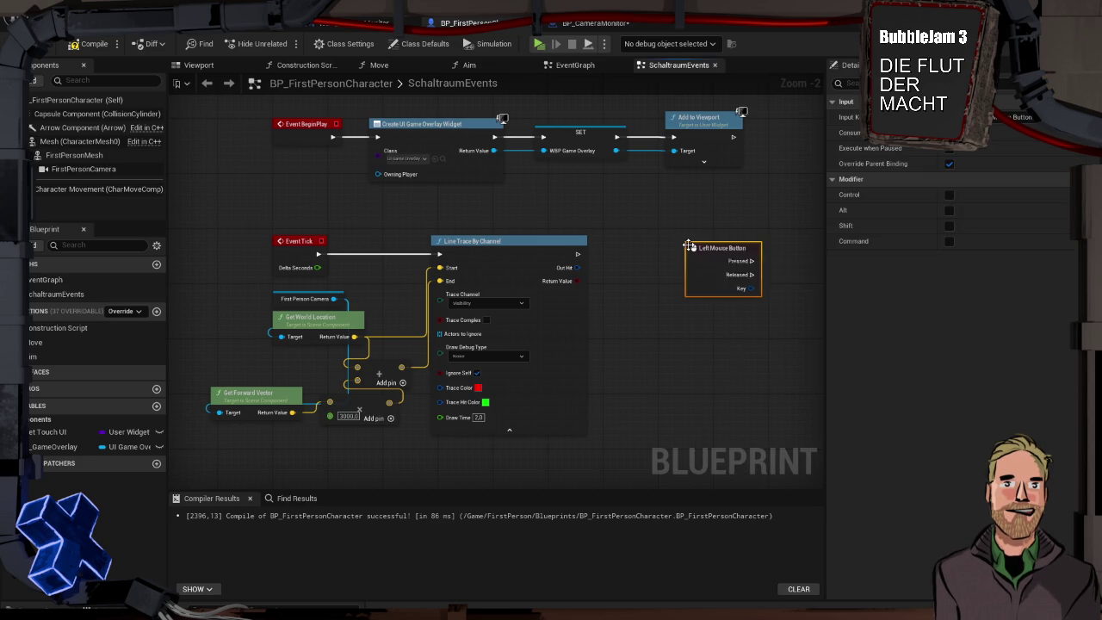
pyautogui.moveTo(751, 246); pyautogui.dragTo(541, 213)
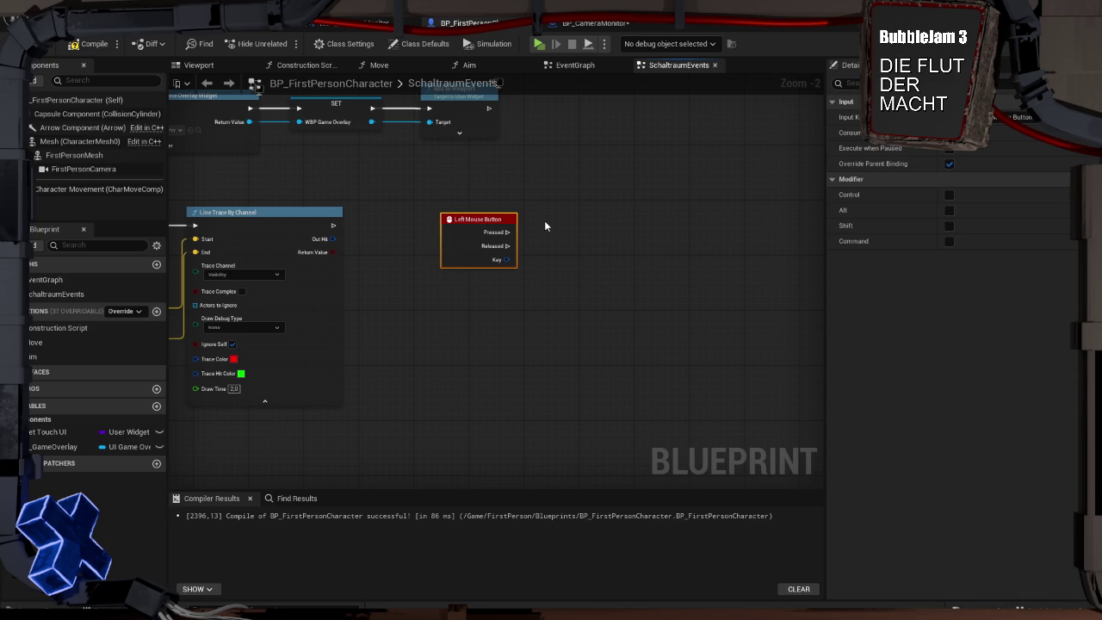
# Search the node menu for 'widget interac' and dismiss it without adding a node
pyautogui.rightClick(544, 221)
pyautogui.write('widget interac')
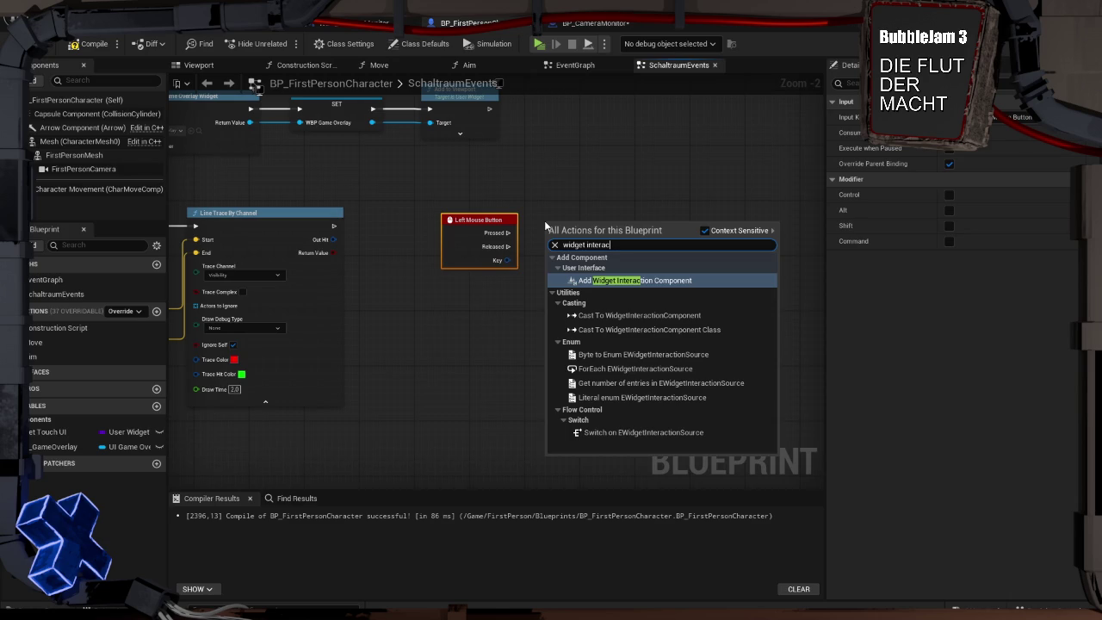
pyautogui.click(588, 197)
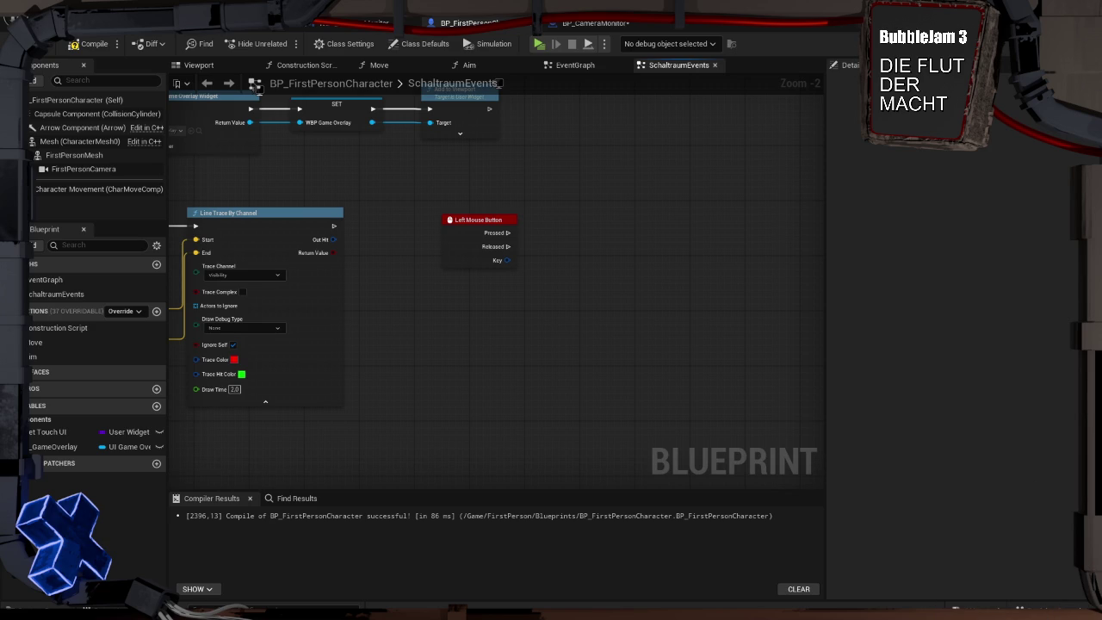
pyautogui.click(34, 80)
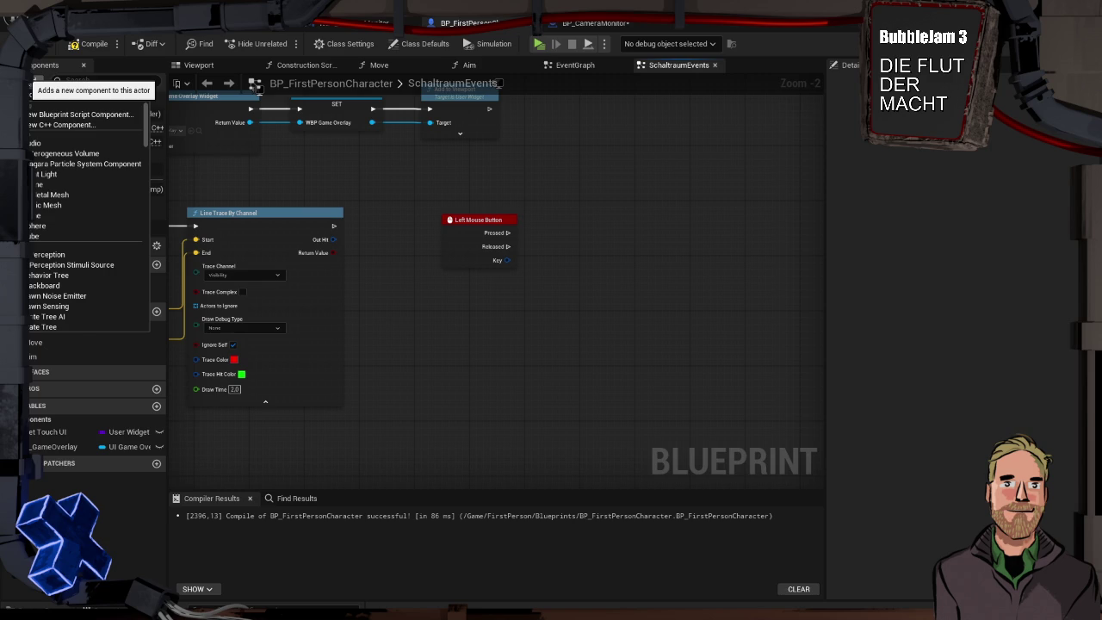
# Add a WidgetInteraction component and a Press Pointer Key node wired to Pressed and Key
pyautogui.press('Escape')
pyautogui.moveTo(64, 182)
pyautogui.mouseDown()
pyautogui.moveTo(129, 185)
pyautogui.moveTo(107, 185)
pyautogui.moveTo(487, 287)
pyautogui.moveTo(549, 219)
pyautogui.mouseUp()
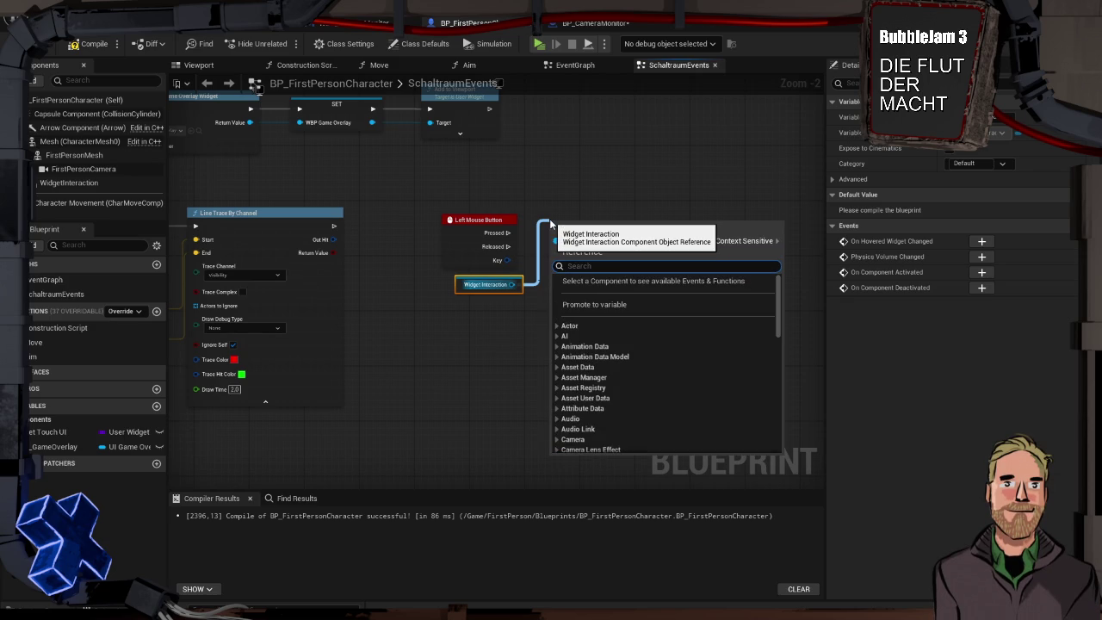
pyautogui.write('poin')
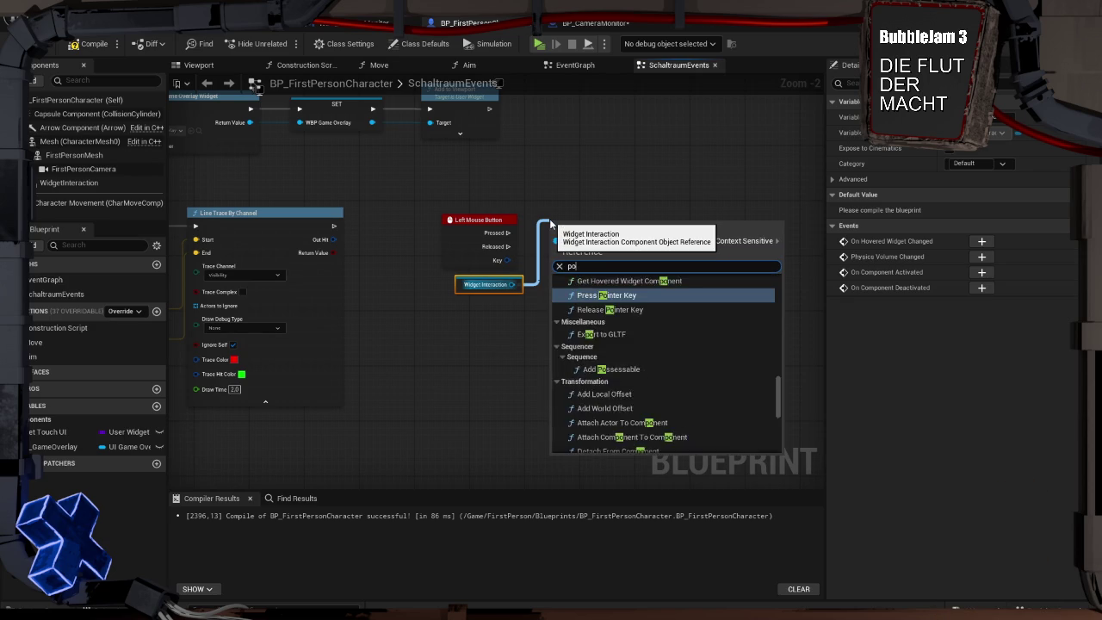
pyautogui.press('Return')
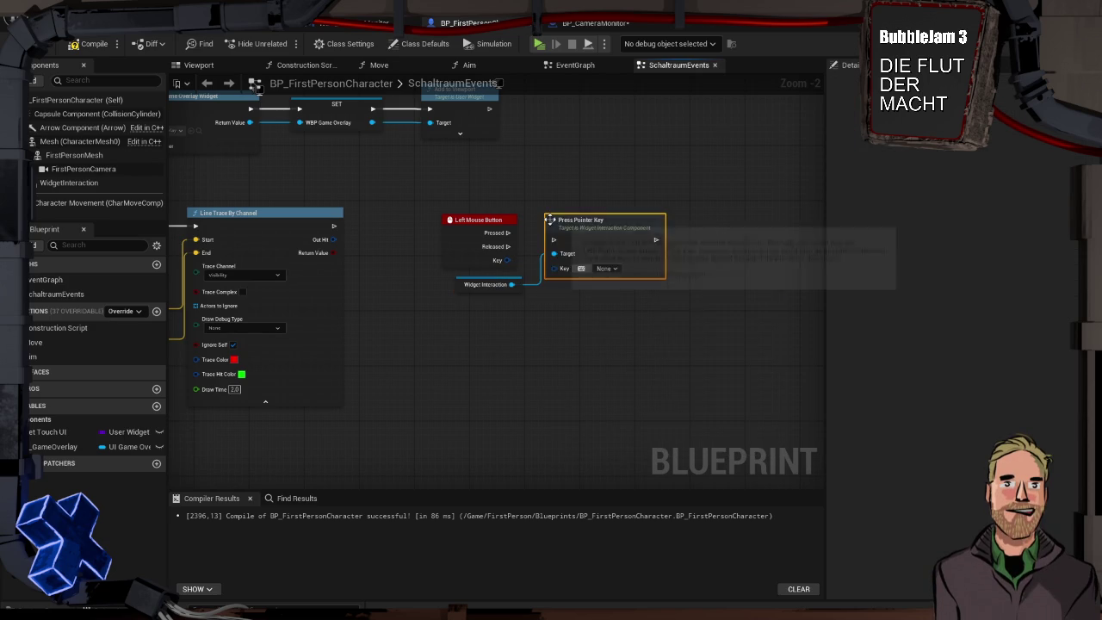
pyautogui.moveTo(508, 233); pyautogui.dragTo(581, 218)
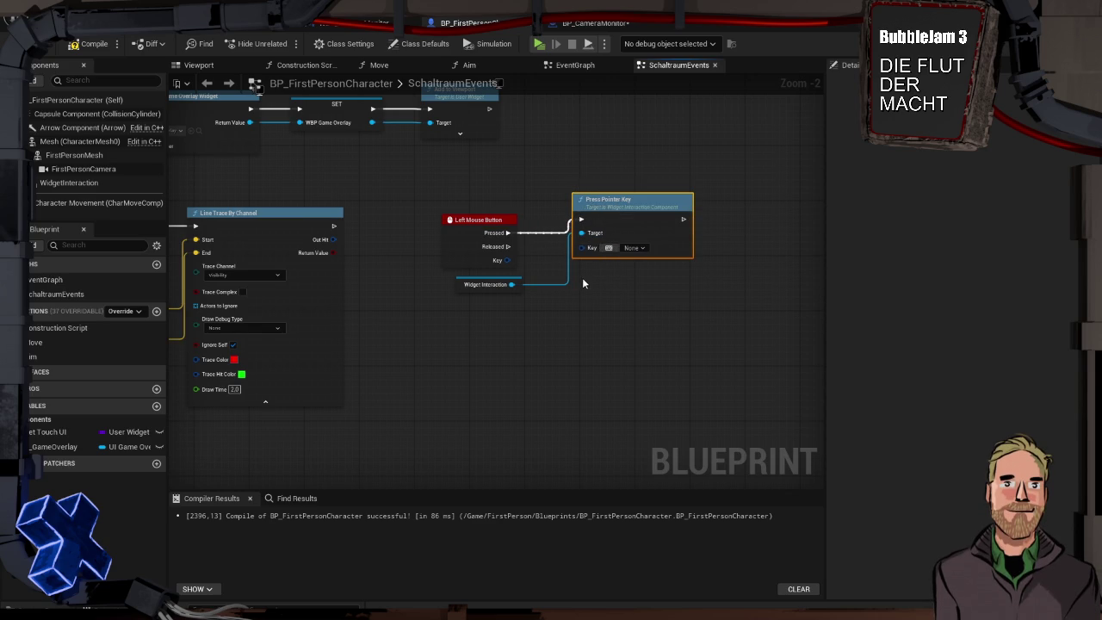
pyautogui.moveTo(507, 260); pyautogui.dragTo(582, 247)
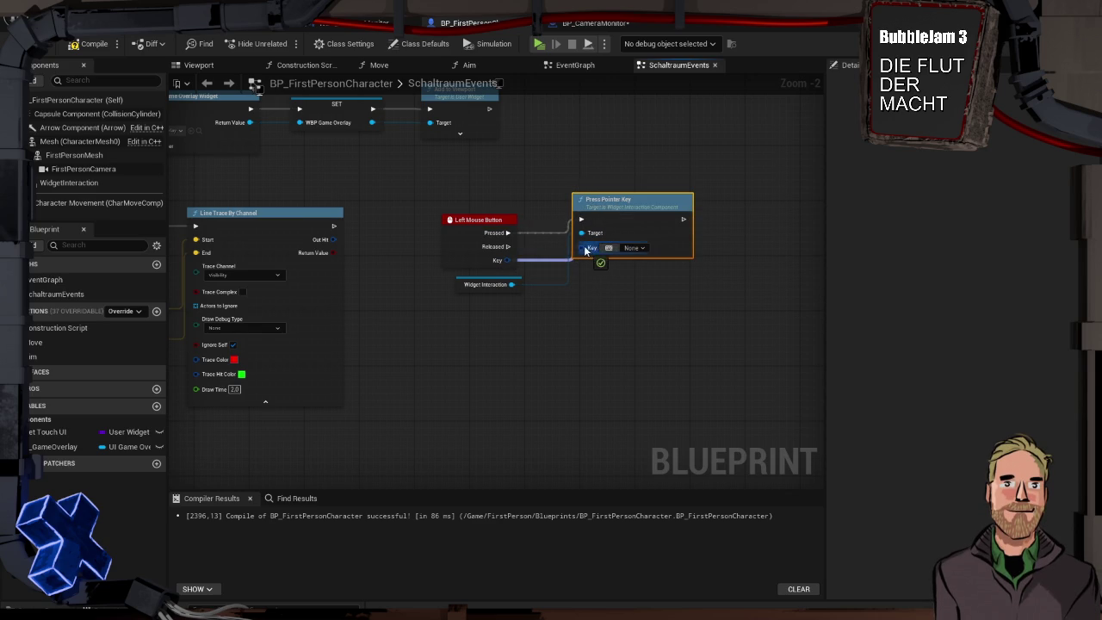
# Wire Released to a Release Pointer Key node on the same WidgetInteraction, pass Key, then play-test
pyautogui.moveTo(509, 246)
pyautogui.mouseDown()
pyautogui.moveTo(588, 297)
pyautogui.moveTo(582, 282)
pyautogui.mouseUp()
pyautogui.write('release pointer')
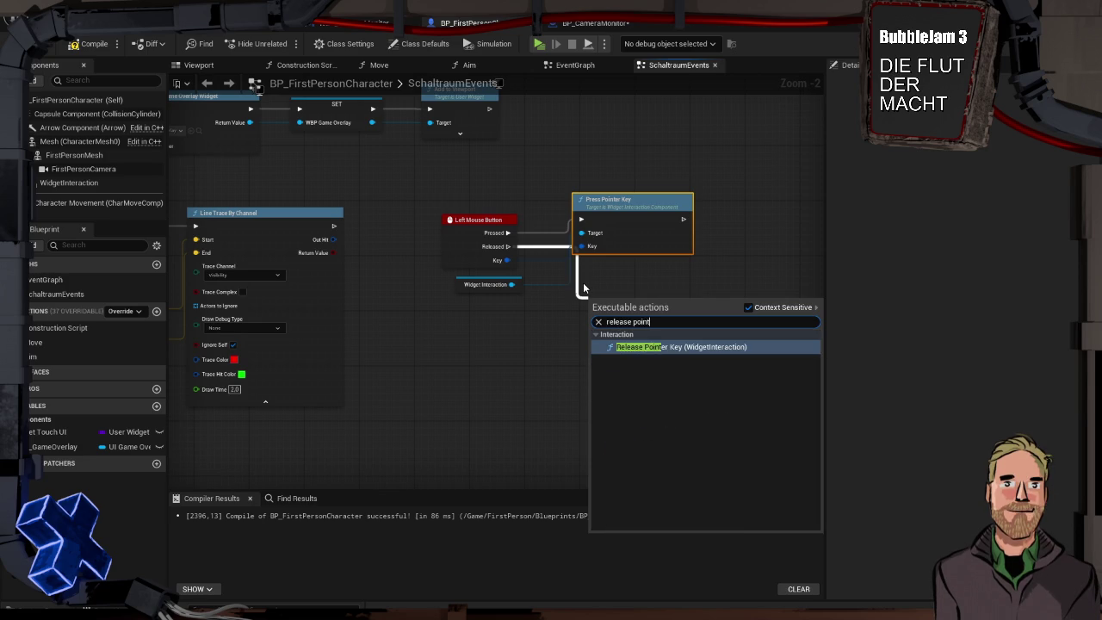
pyautogui.press('Return')
pyautogui.moveTo(535, 291)
pyautogui.mouseDown()
pyautogui.moveTo(528, 278)
pyautogui.moveTo(529, 291)
pyautogui.moveTo(588, 322)
pyautogui.mouseUp()
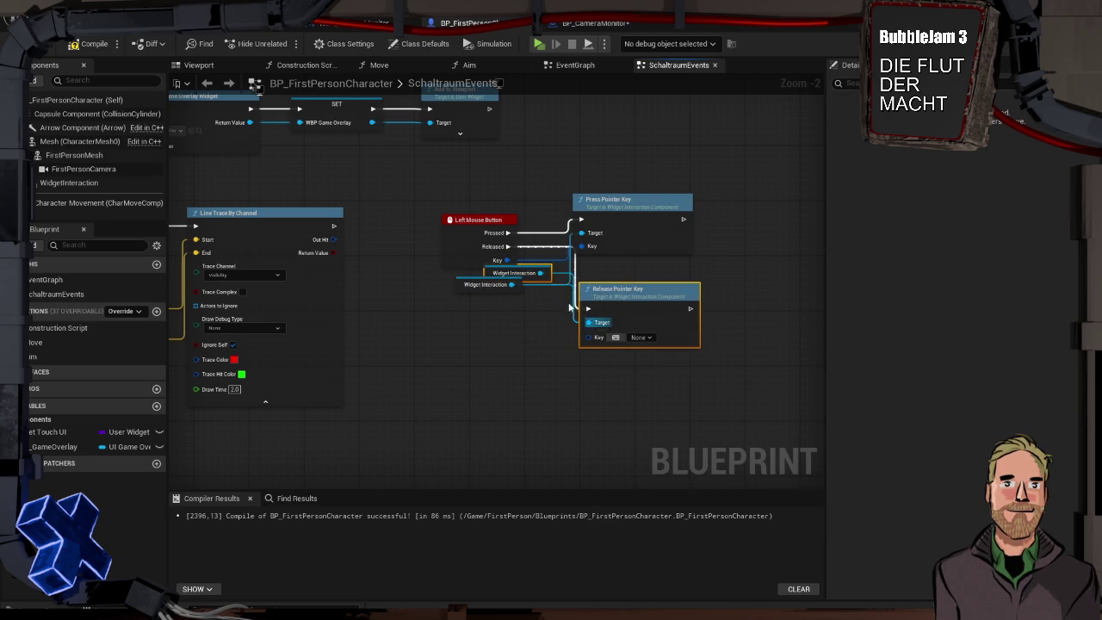
pyautogui.press('Delete')
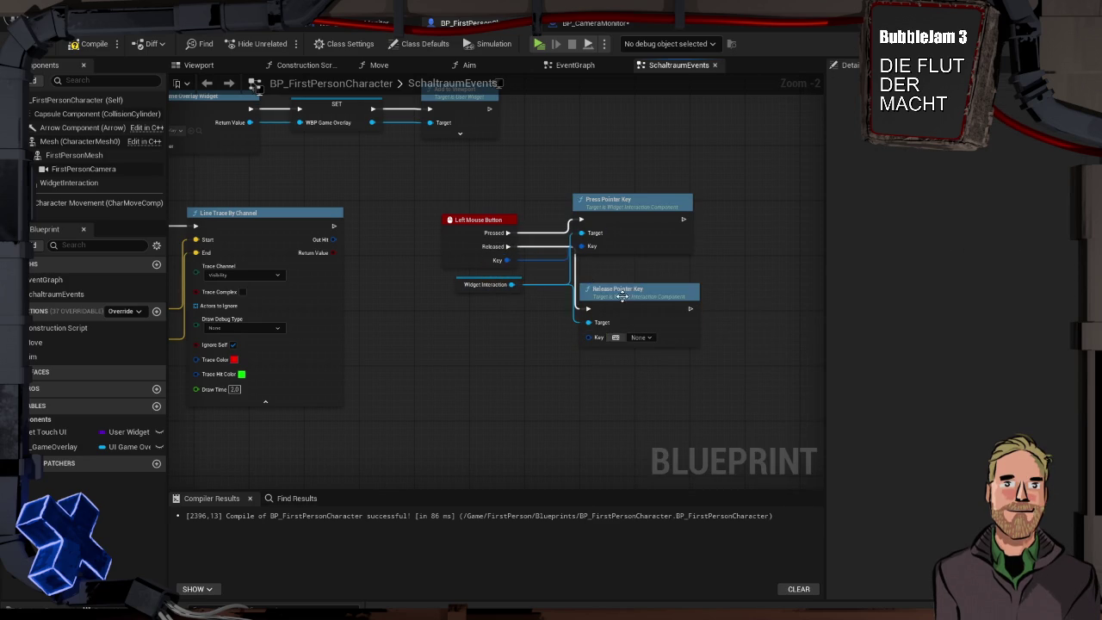
pyautogui.moveTo(623, 299)
pyautogui.mouseDown()
pyautogui.moveTo(651, 327)
pyautogui.moveTo(644, 315)
pyautogui.mouseUp()
pyautogui.moveTo(606, 358); pyautogui.dragTo(507, 259)
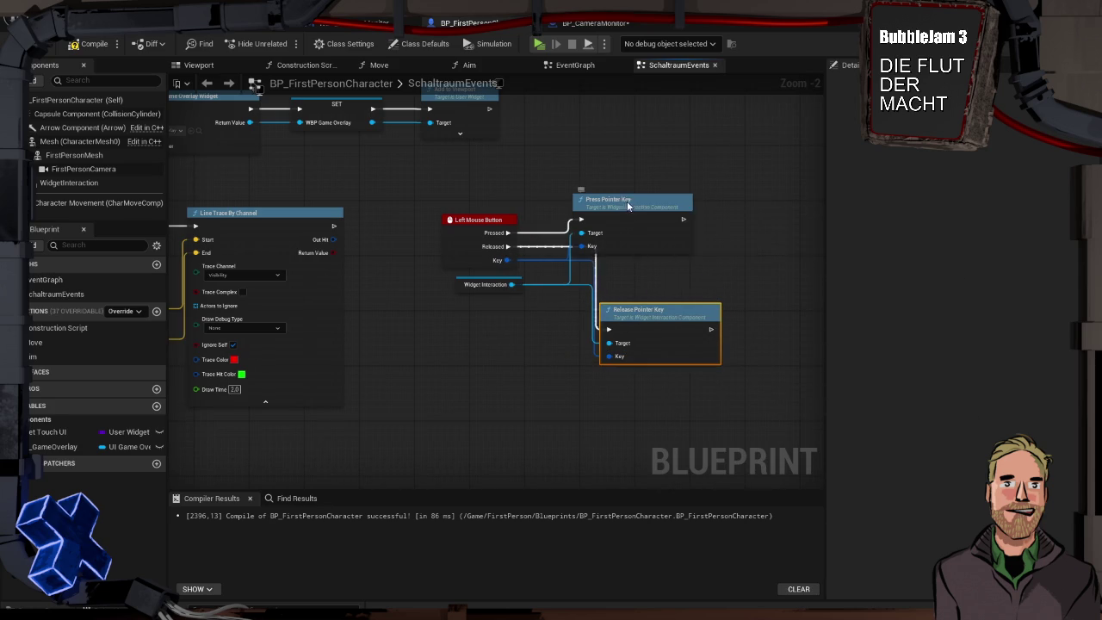
pyautogui.hotkey('alt', 'p')
pyautogui.click(655, 208)
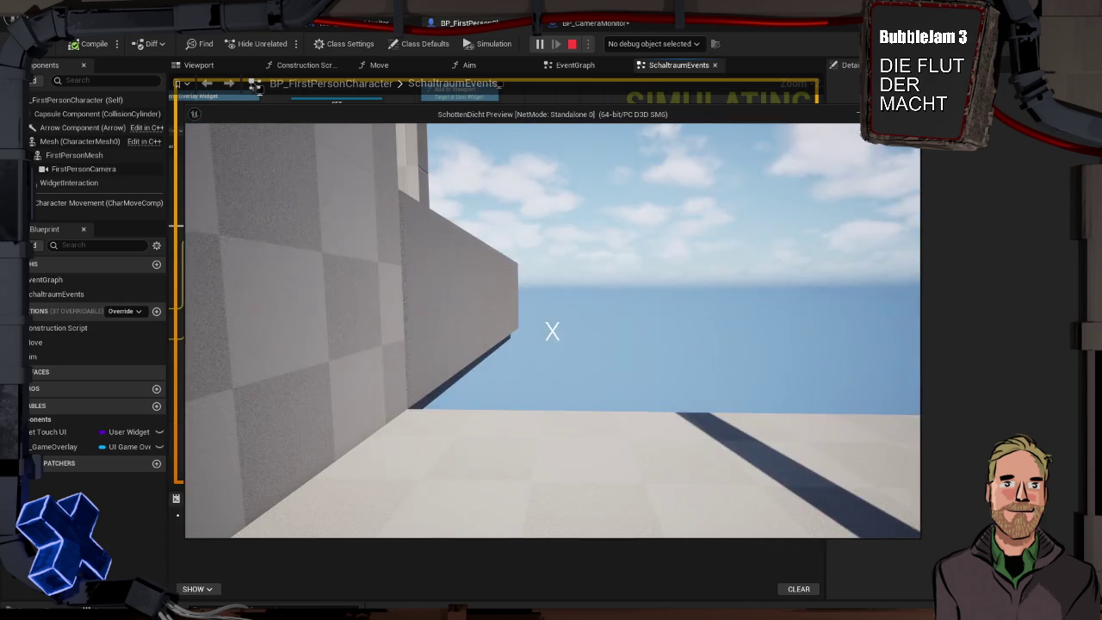
pyautogui.press('w')
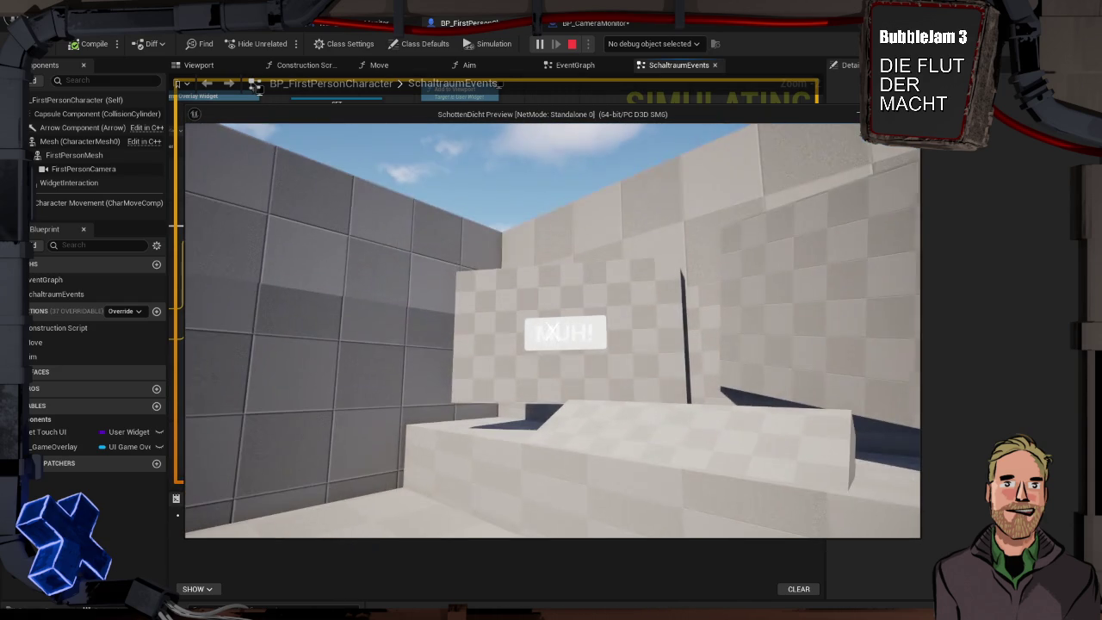
pyautogui.press('w')
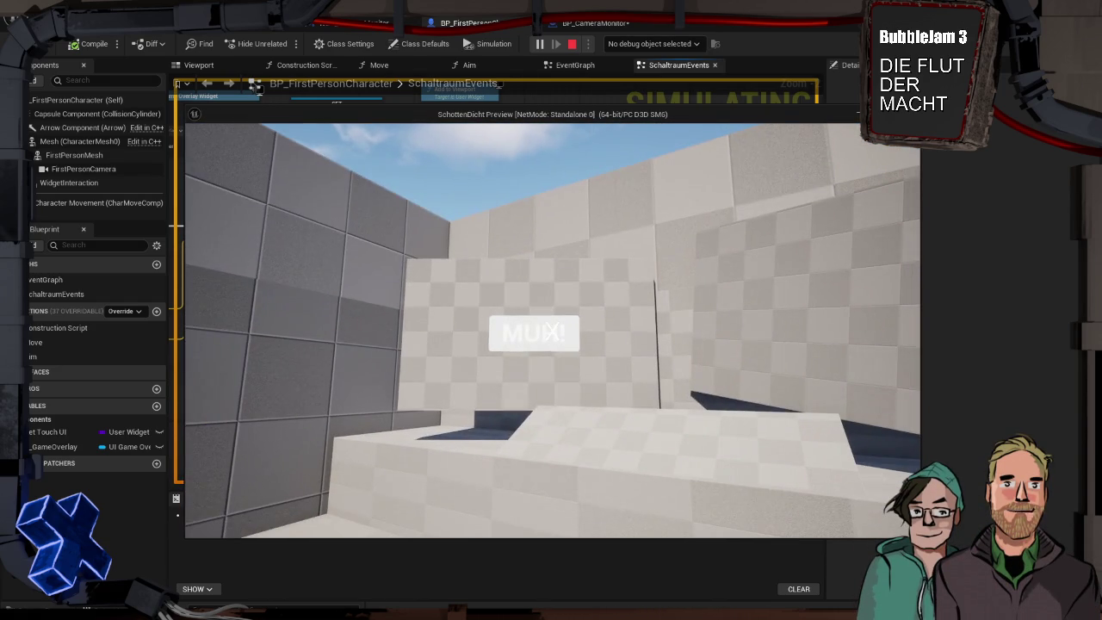
pyautogui.press('Escape')
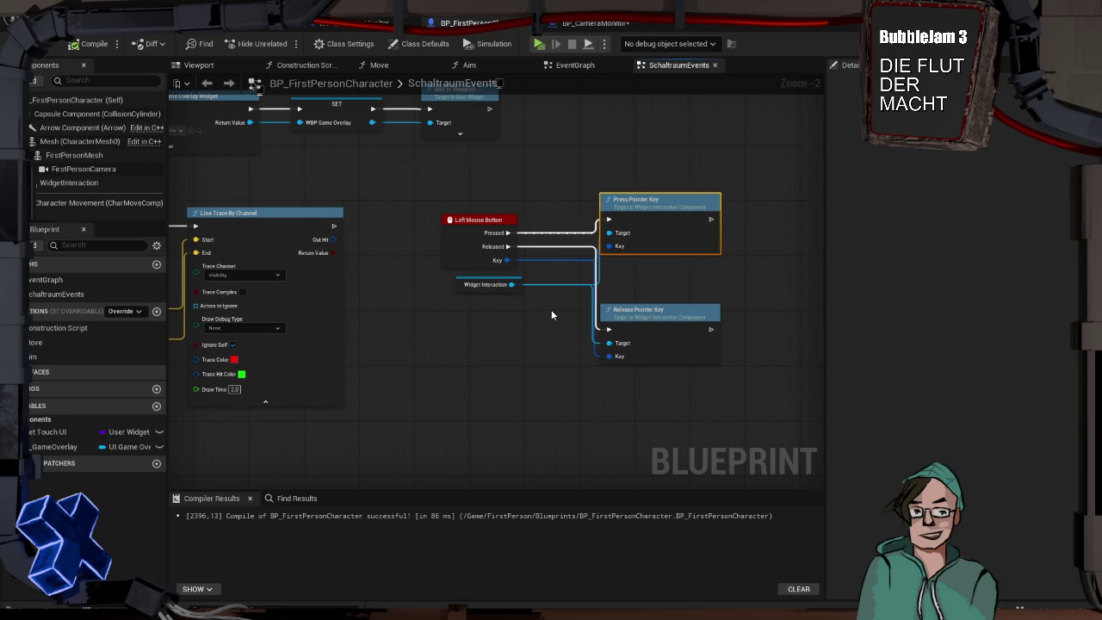
# Select the WidgetInteraction getter and check its Default Value picker, leaving it at None
pyautogui.click(463, 284)
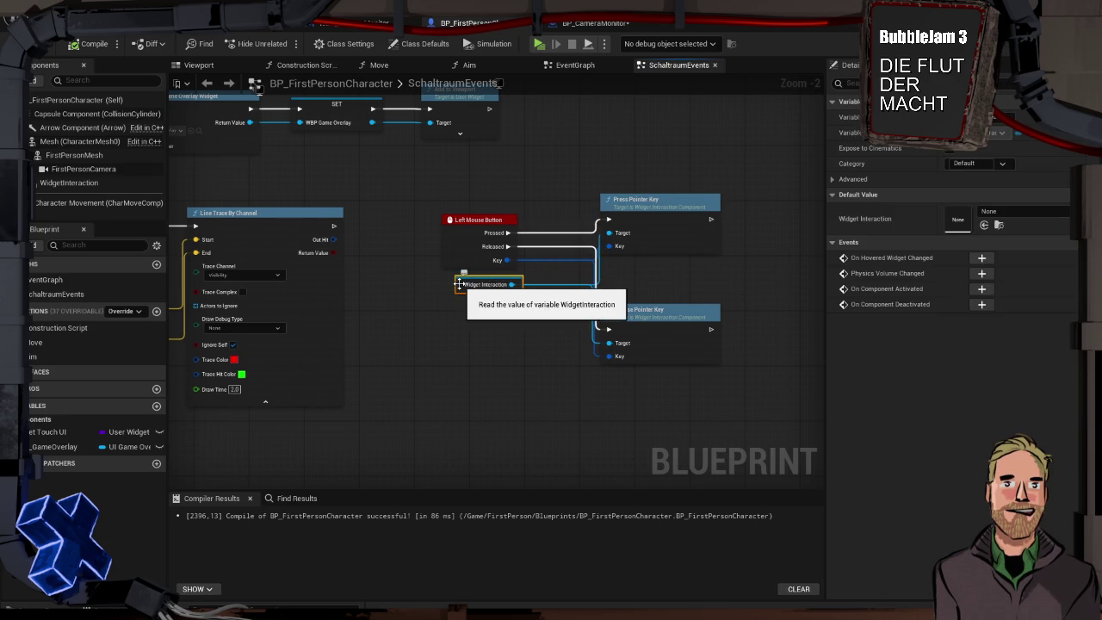
pyautogui.click(989, 211)
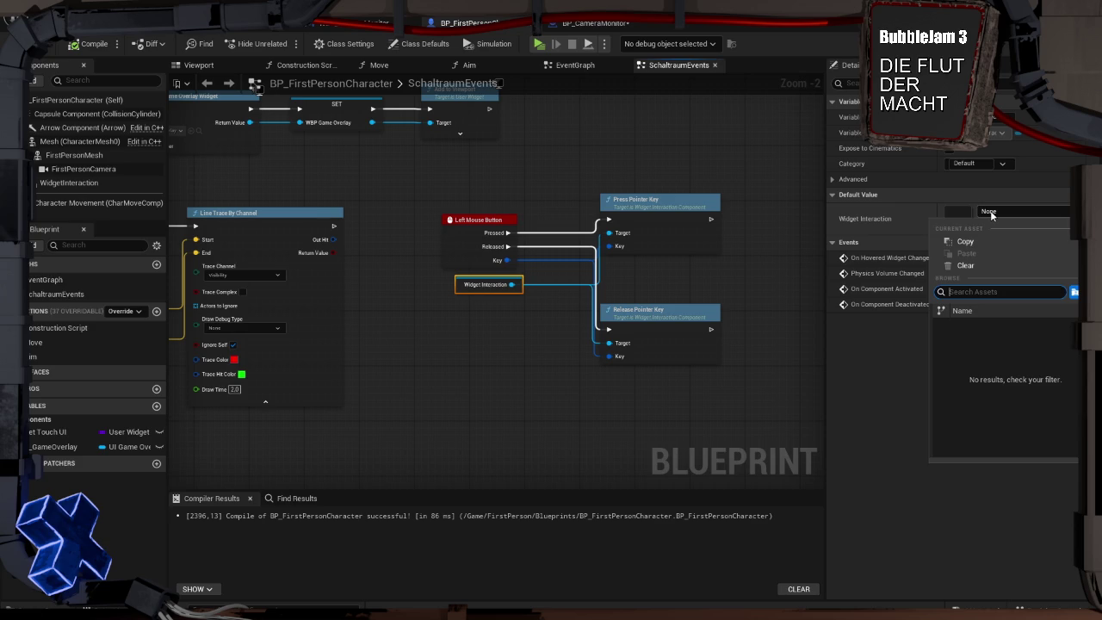
pyautogui.click(990, 213)
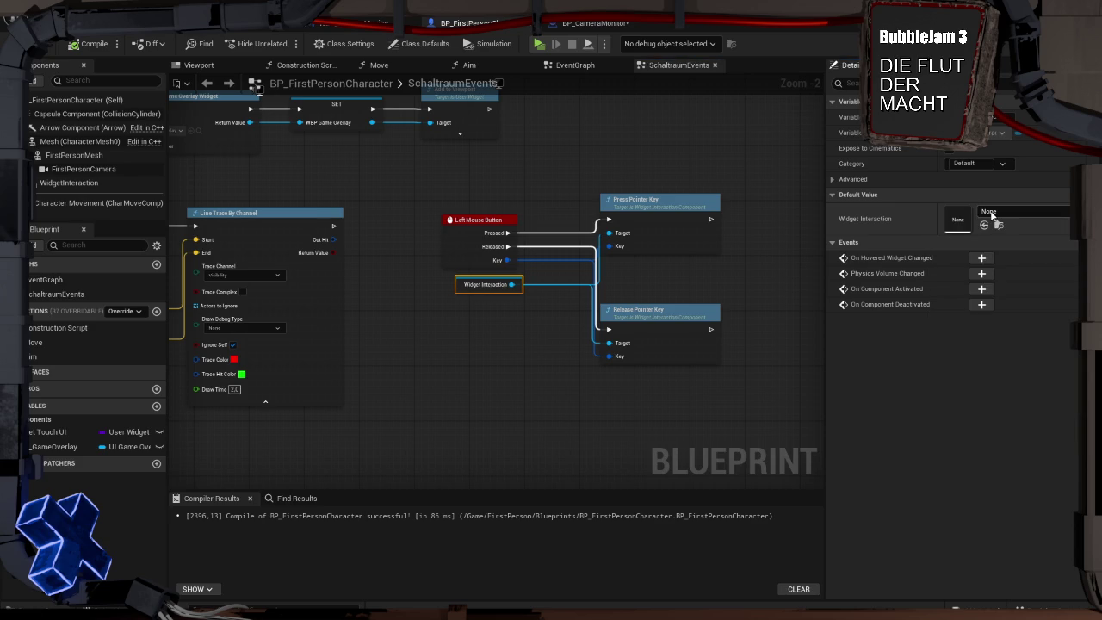
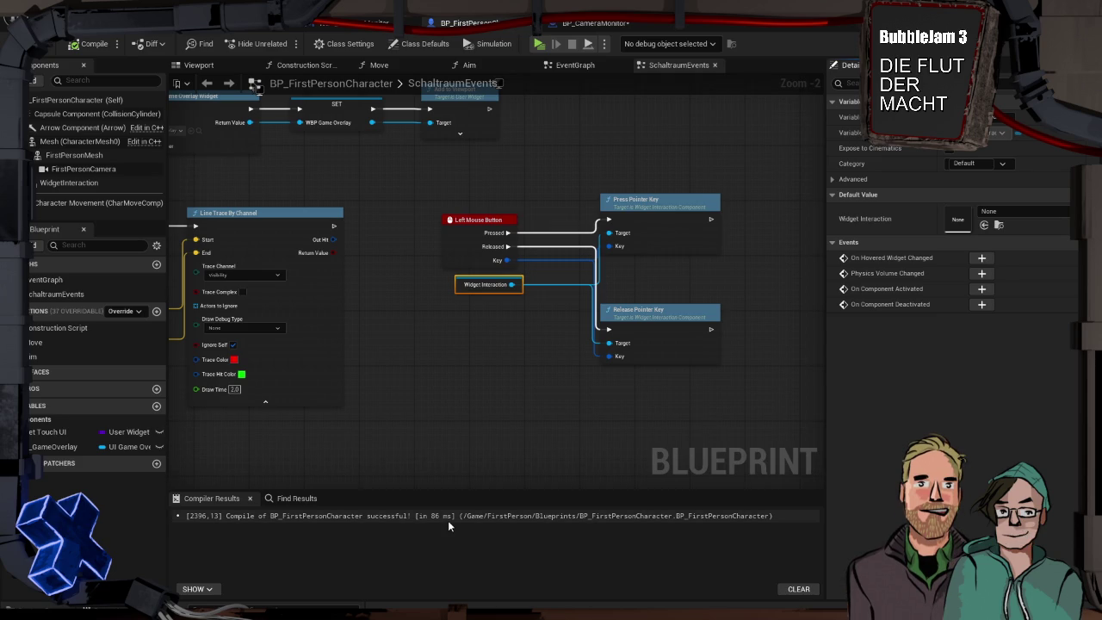
# Launch Google Chrome from the Windows Start search
pyautogui.press('super')
pyautogui.write('chrome')
pyautogui.press('Return')
# Search Google for 'kepp talking youtube' and look through the results
pyautogui.write('keppt')
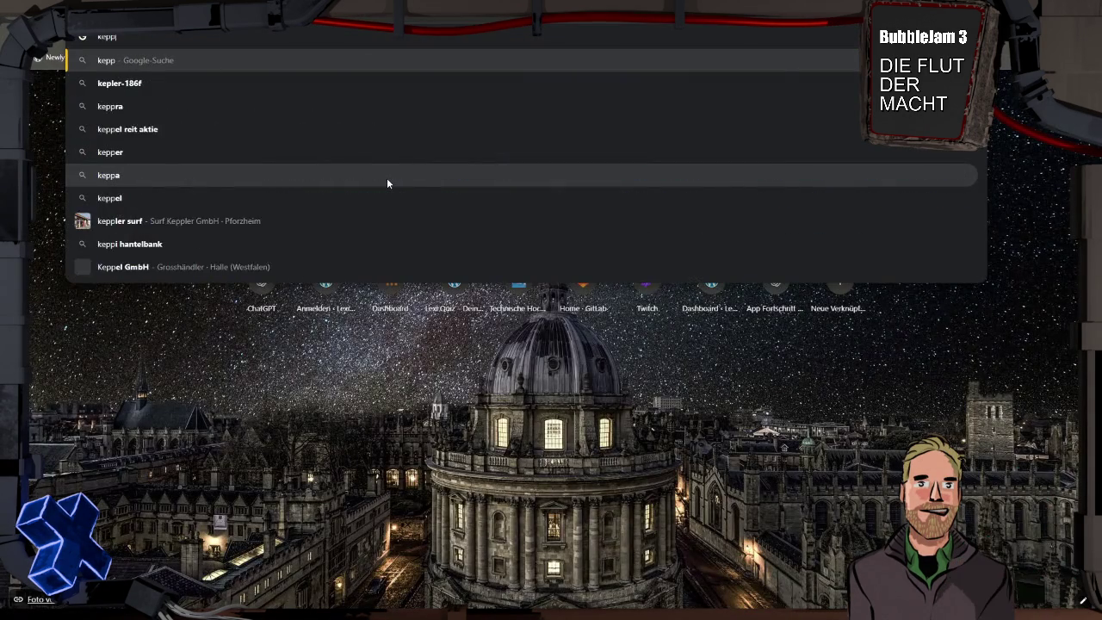
pyautogui.press('BackSpace')
pyautogui.write('talking ')
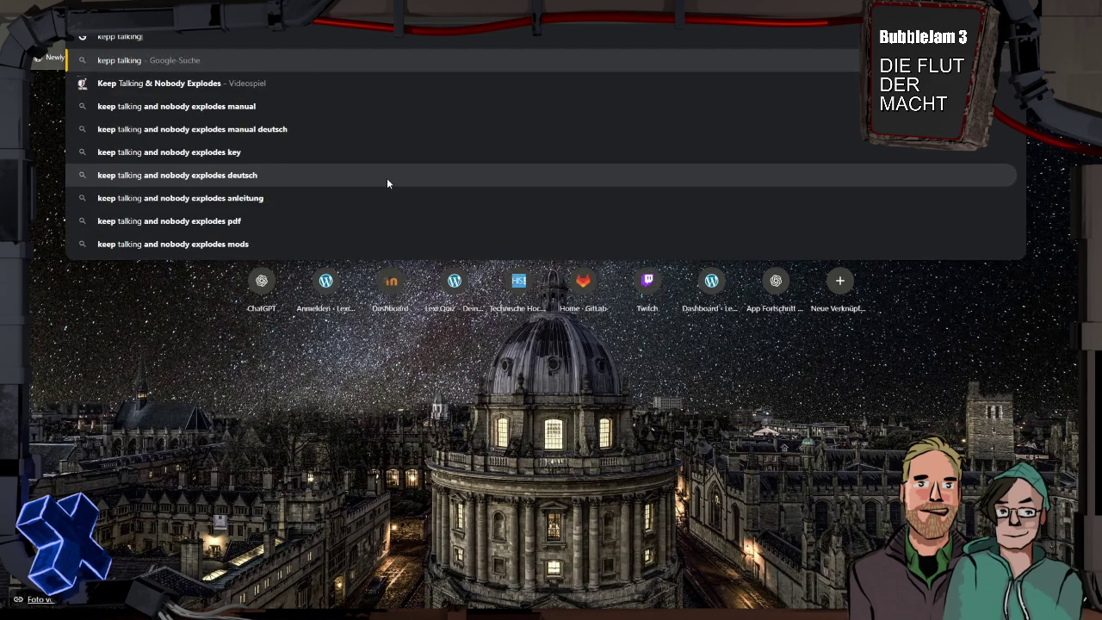
pyautogui.write('youtube')
pyautogui.press('Return')
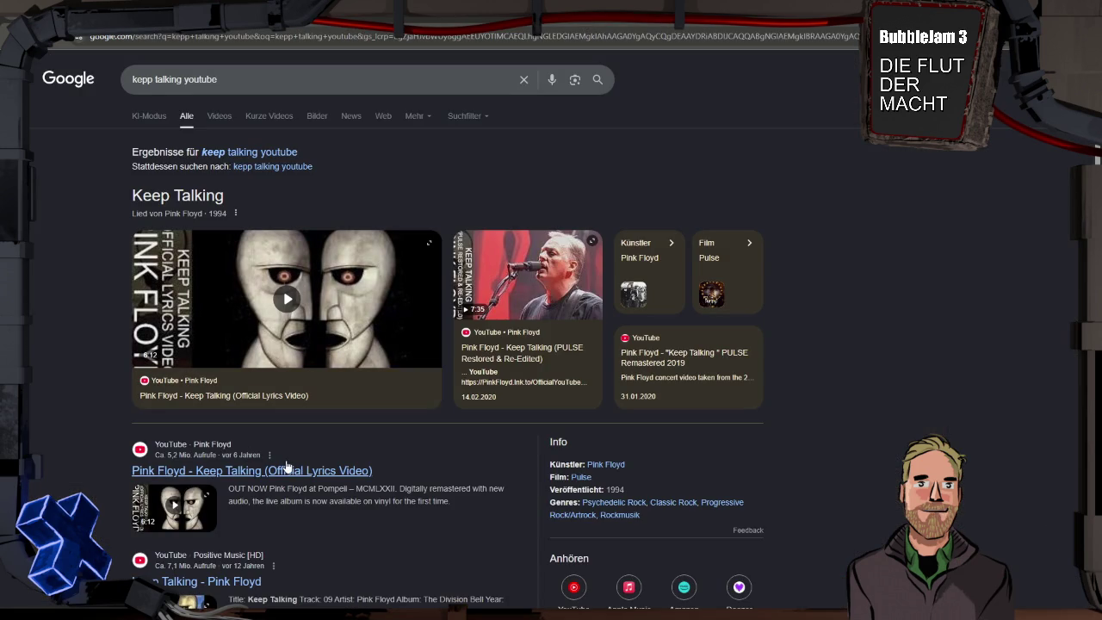
pyautogui.scroll(-2, 362, 449)
pyautogui.scroll(-3, 363, 449)
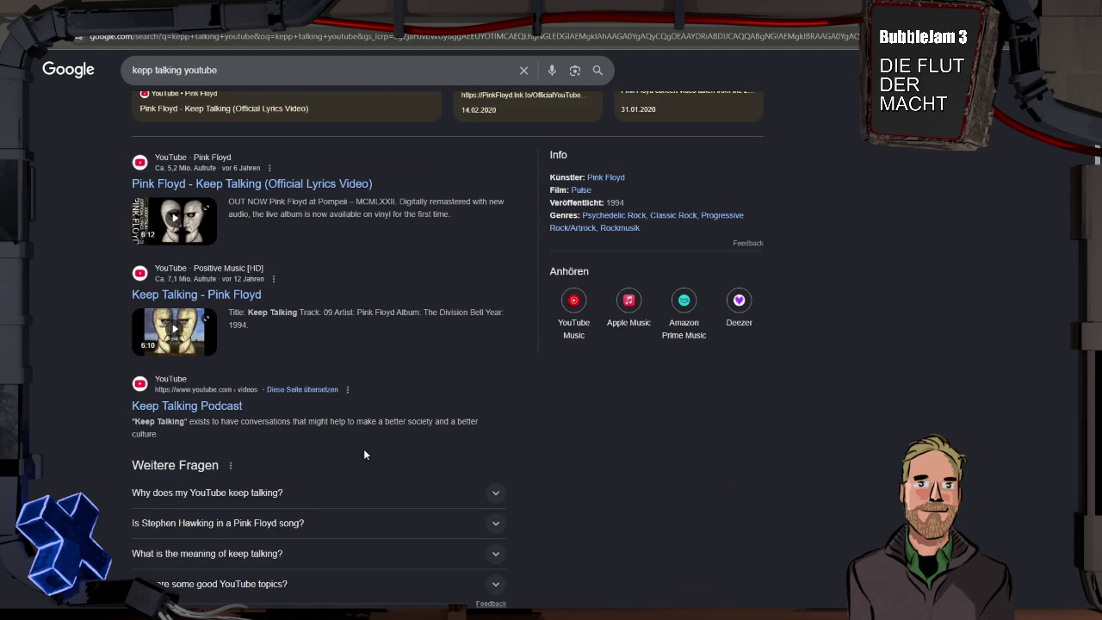
pyautogui.scroll(5, 363, 448)
# Add 'game' to the query and open 'Keep Talking and Nobody Explodes is the best game ever.'
pyautogui.click(223, 79)
pyautogui.write('game')
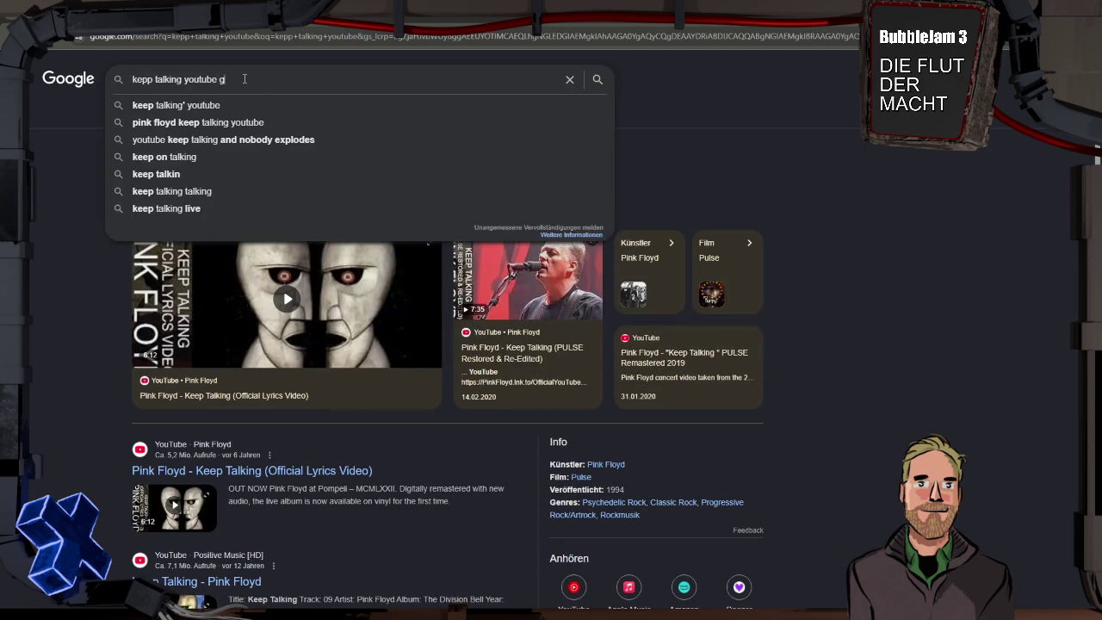
pyautogui.press('Return')
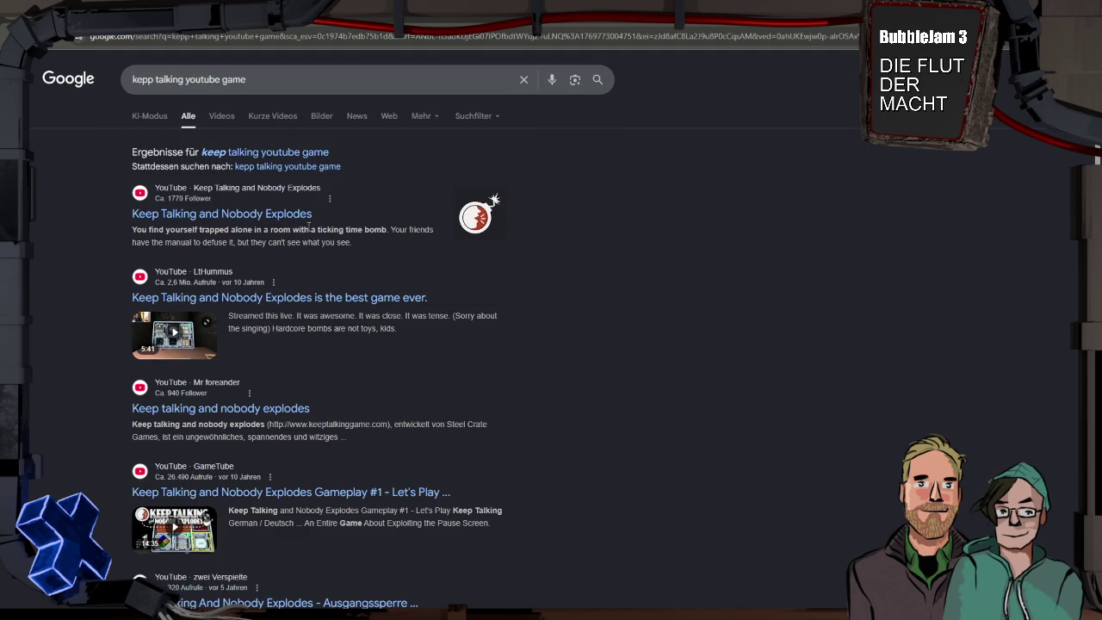
pyautogui.click(281, 297)
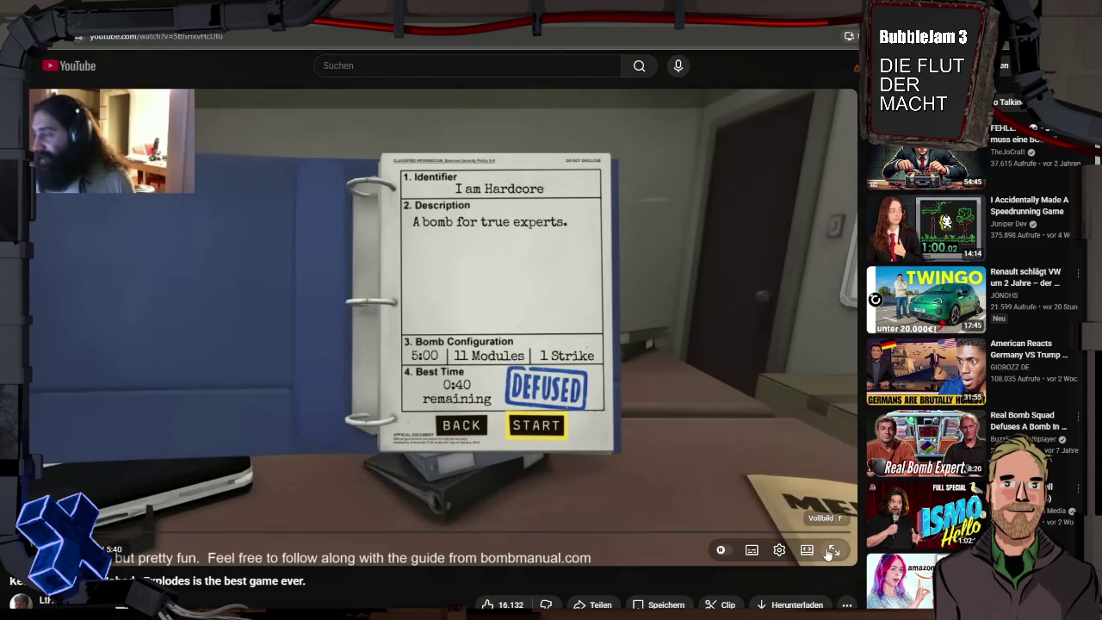
# Switch the Keep Talking and Nobody Explodes video to full screen
pyautogui.click(831, 551)
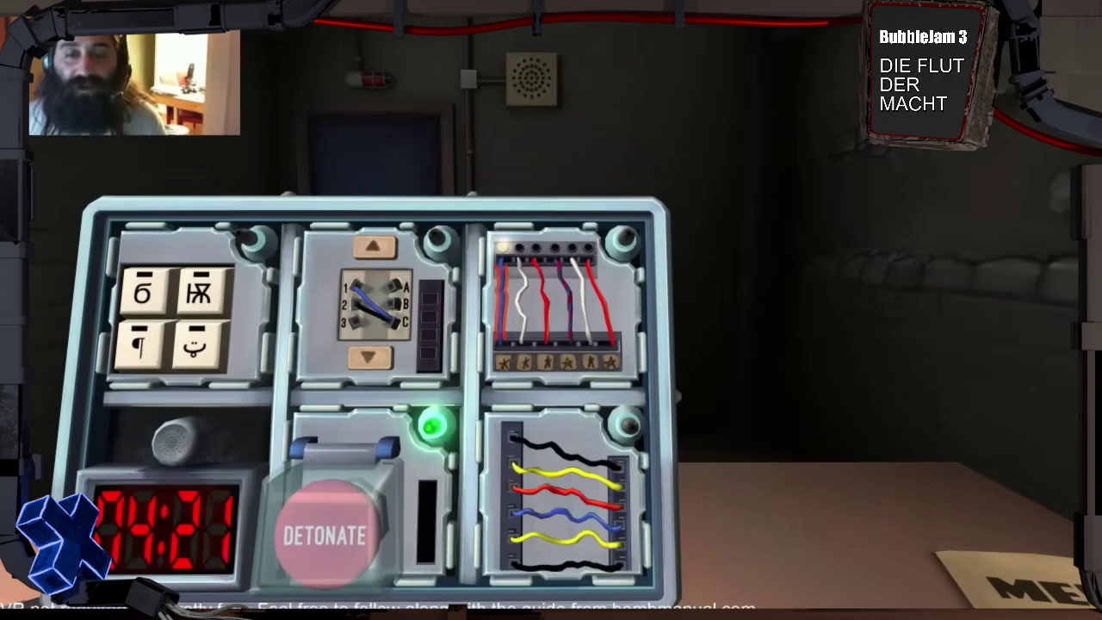
pyautogui.rightClick(721, 232)
pyautogui.moveTo(721, 232)
pyautogui.mouseDown()
pyautogui.moveTo(523, 221)
pyautogui.moveTo(545, 233)
pyautogui.mouseUp()
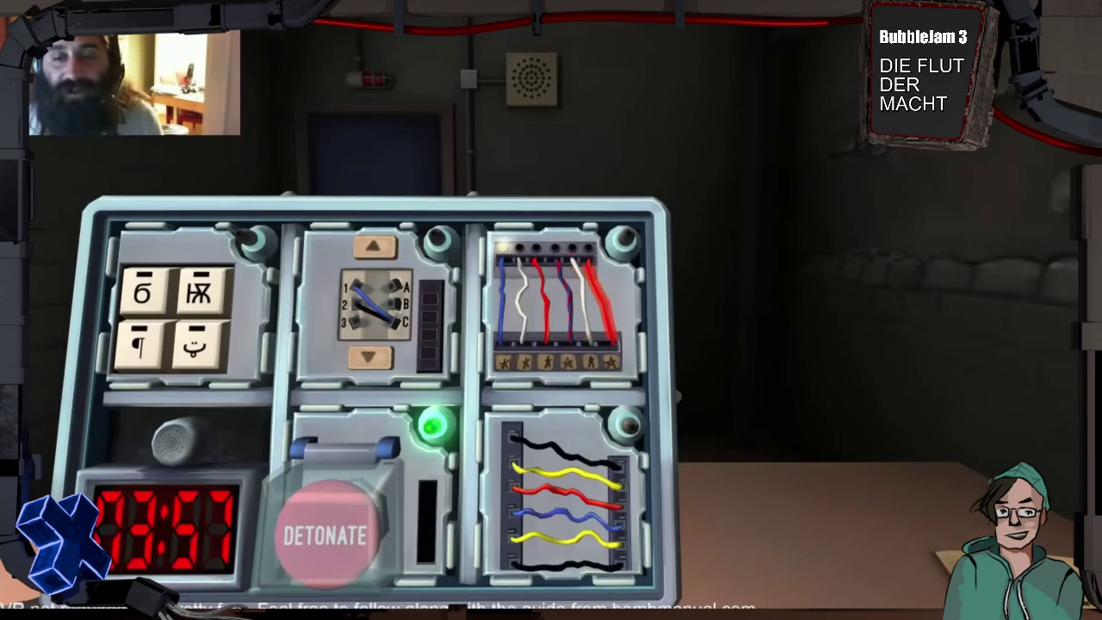
pyautogui.press('Escape')
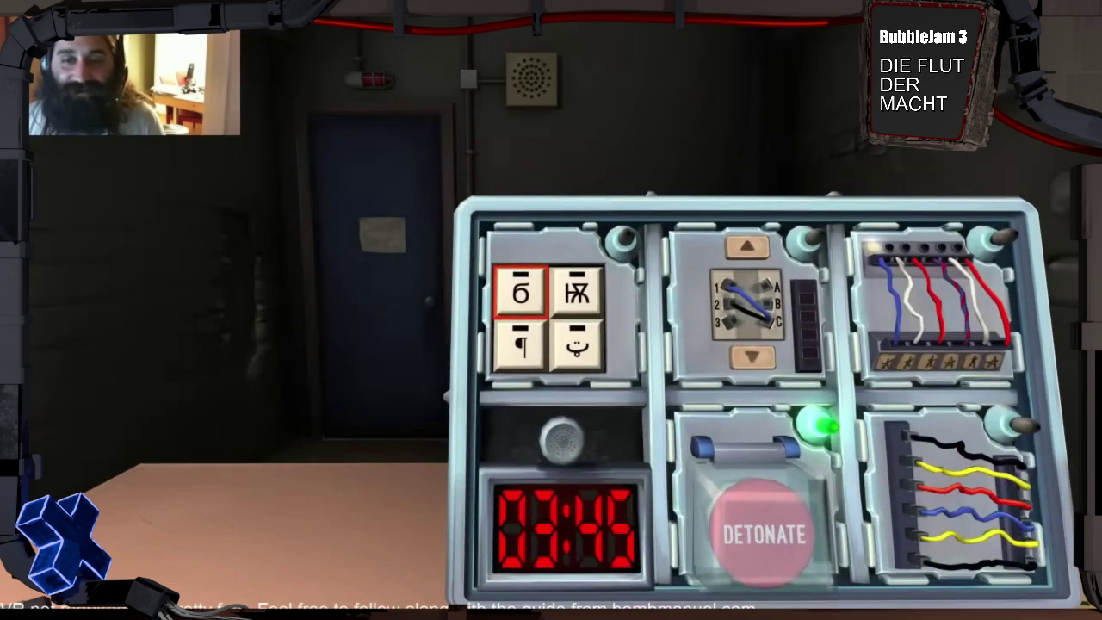
pyautogui.click(521, 292)
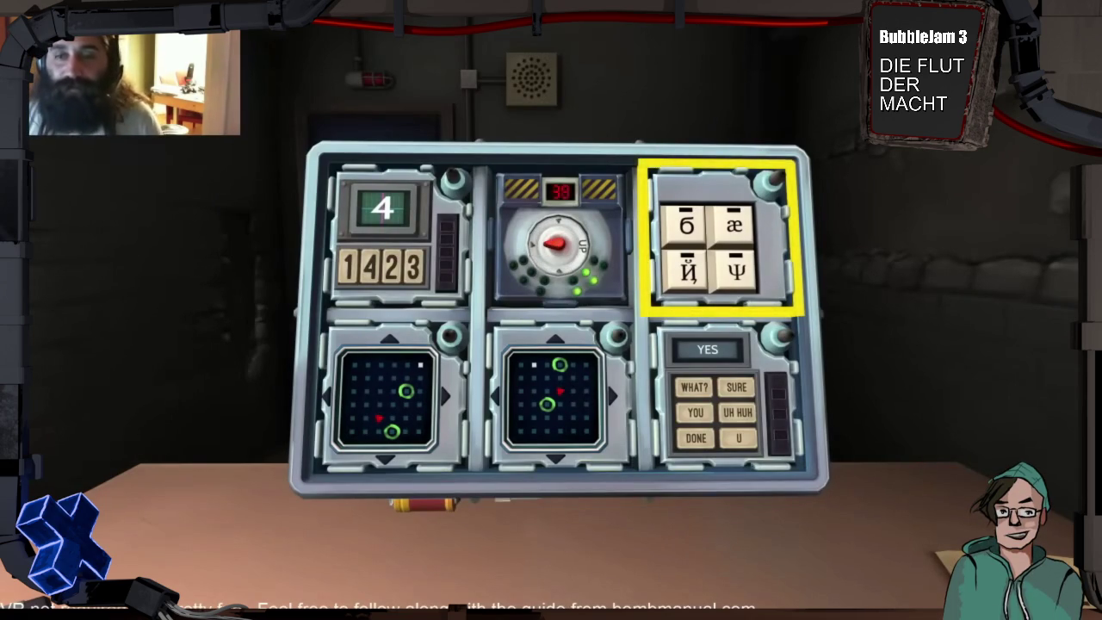
pyautogui.click(600, 253)
pyautogui.click(663, 253)
pyautogui.click(580, 344)
pyautogui.click(522, 346)
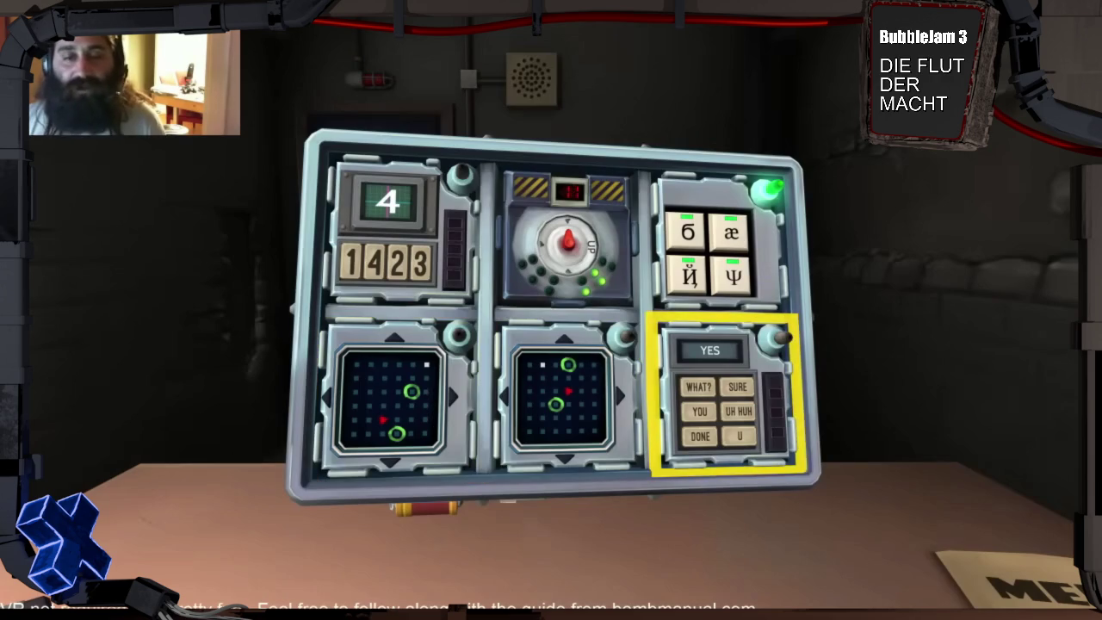
pyautogui.press('Right')
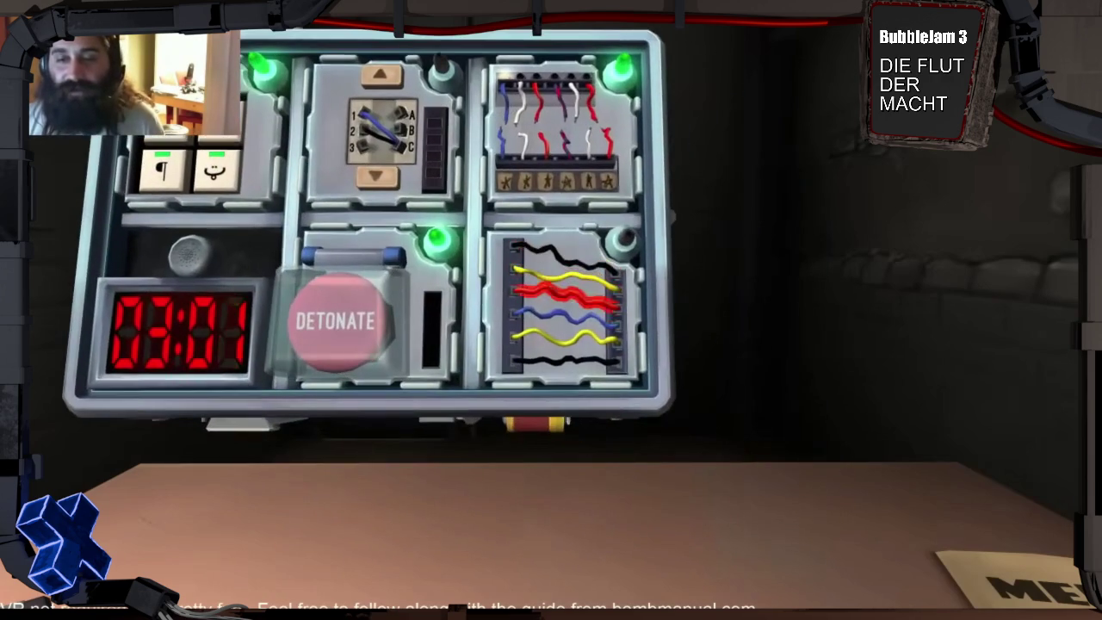
pyautogui.press('Left')
pyautogui.press('Right')
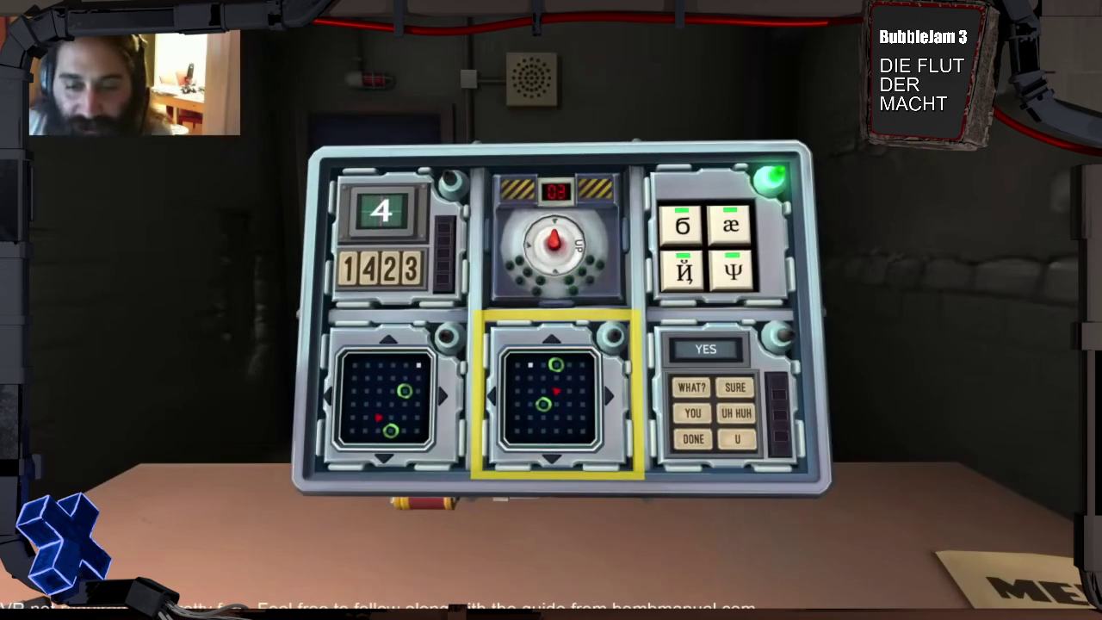
pyautogui.press('Left')
pyautogui.press('Right')
pyautogui.press('Right')
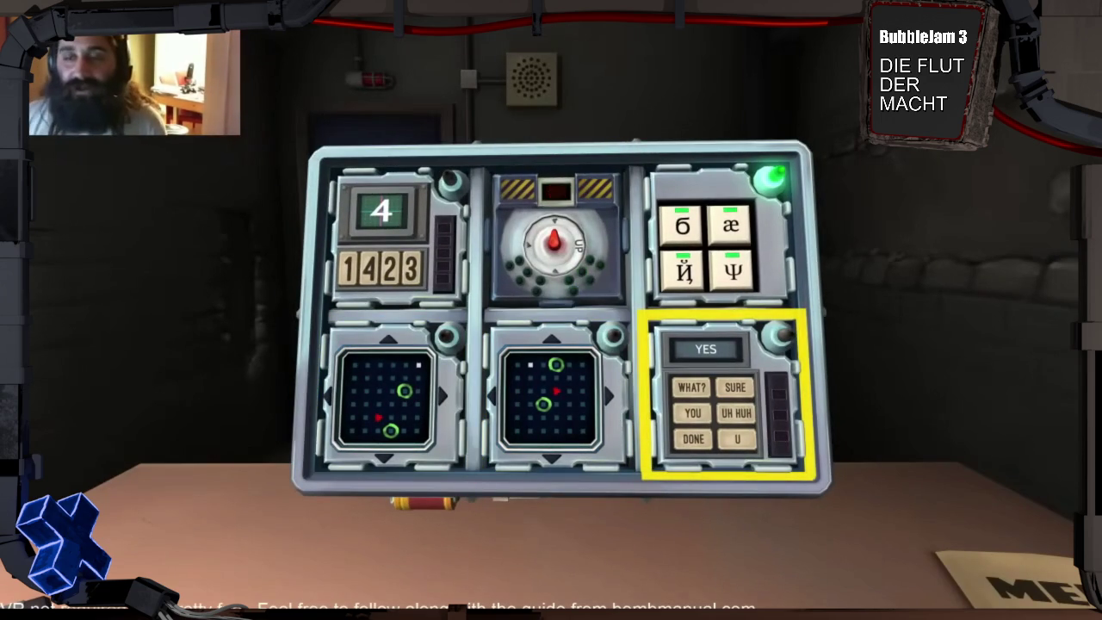
pyautogui.press('Left')
pyautogui.press('Right')
pyautogui.press('Left')
pyautogui.press('Left')
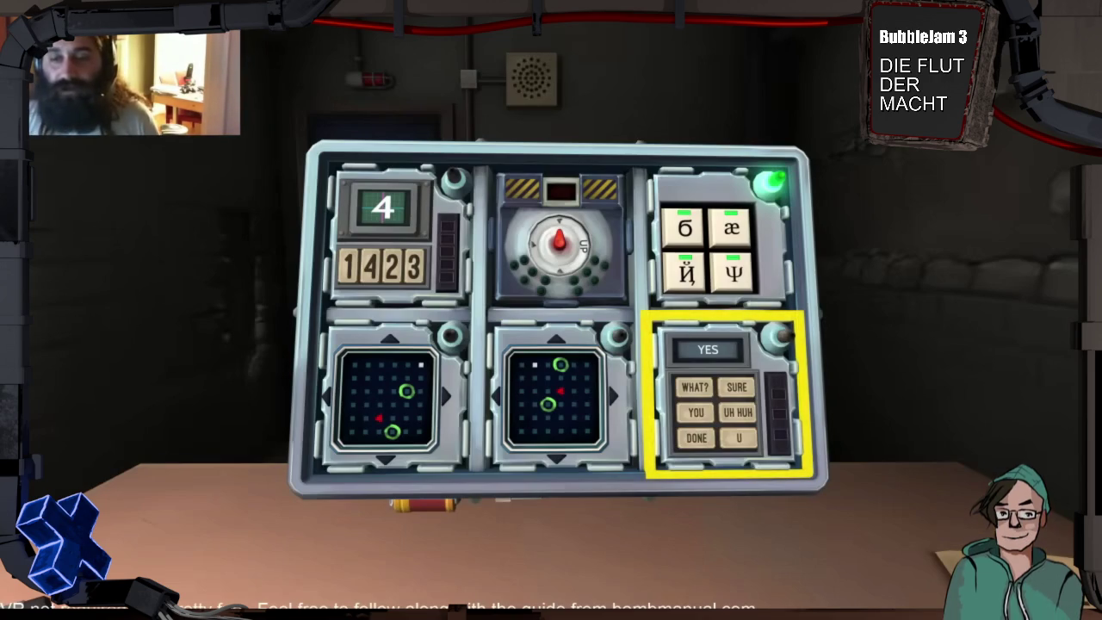
pyautogui.click(727, 391)
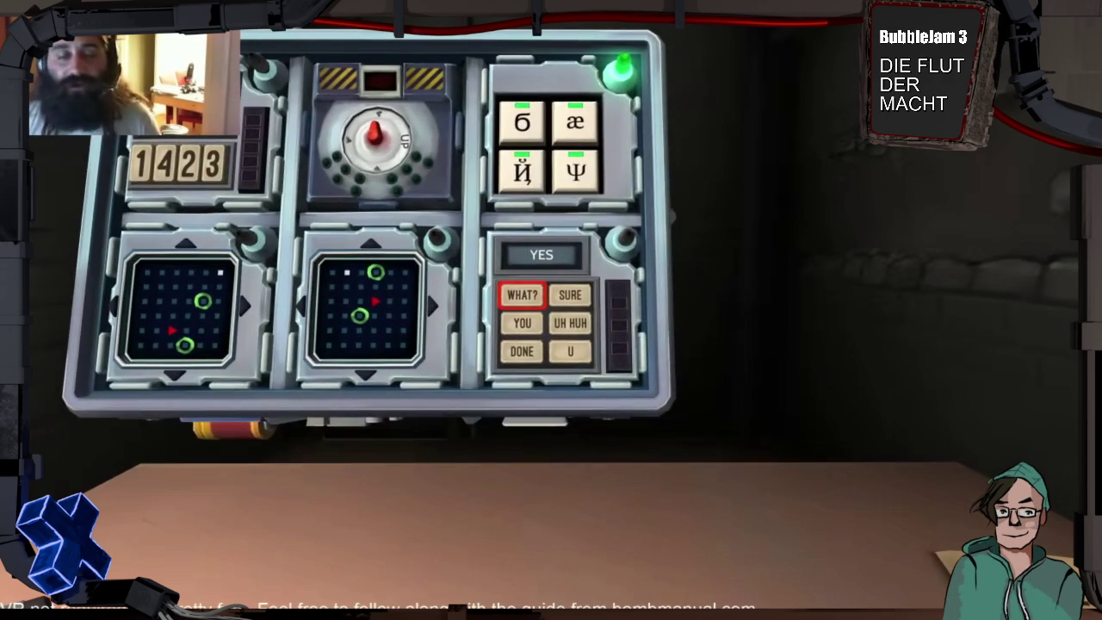
pyautogui.click(521, 295)
pyautogui.rightClick(522, 294)
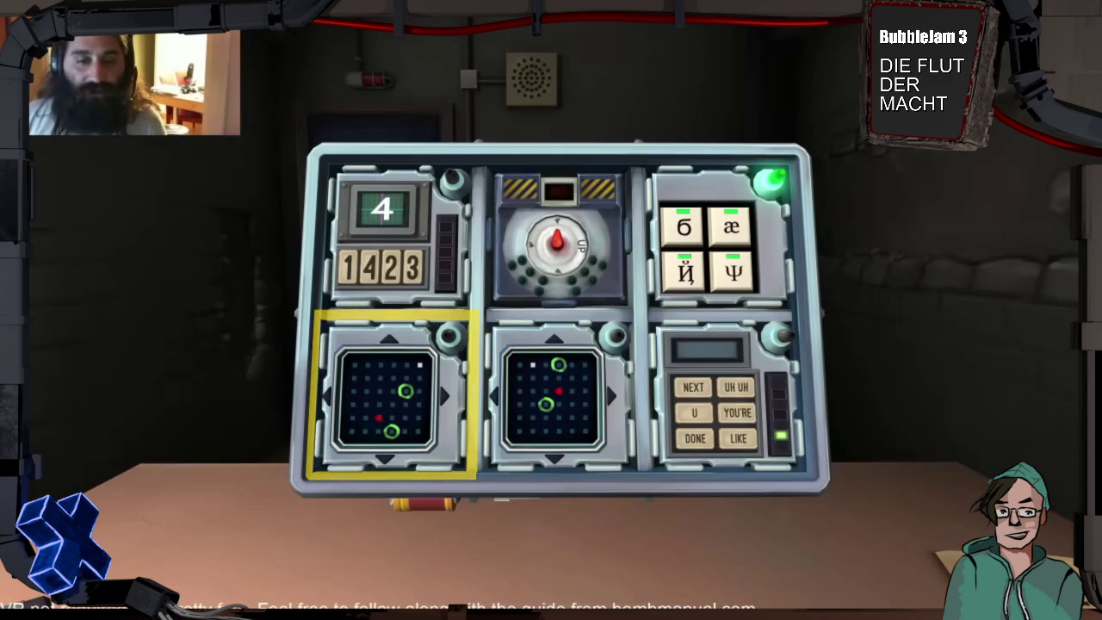
pyautogui.click(389, 394)
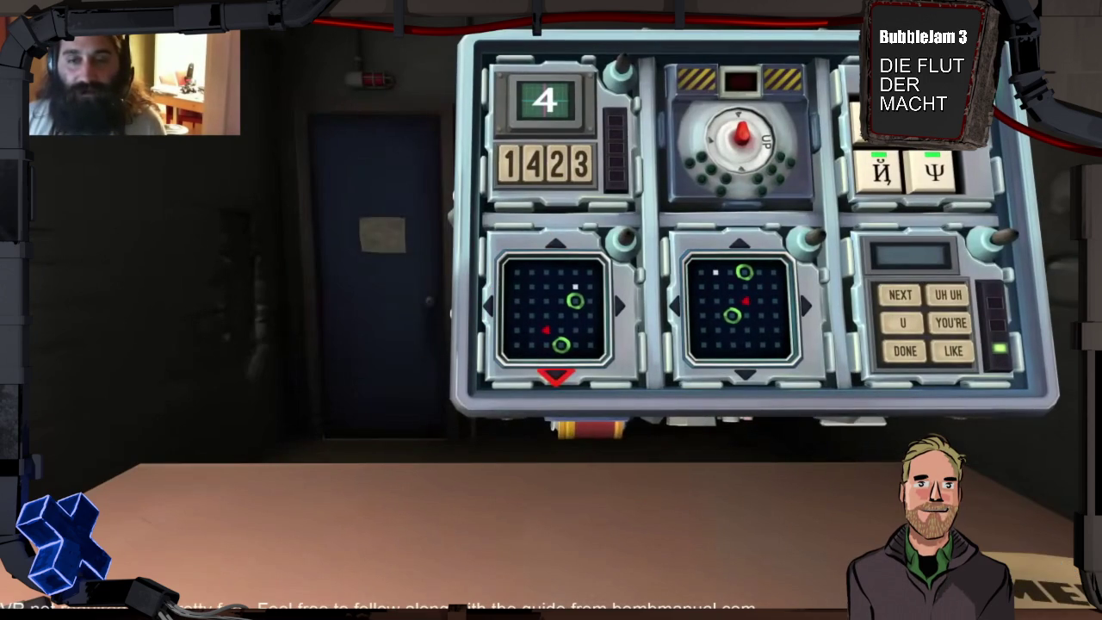
pyautogui.press('Return')
pyautogui.press('Return')
pyautogui.press('Return')
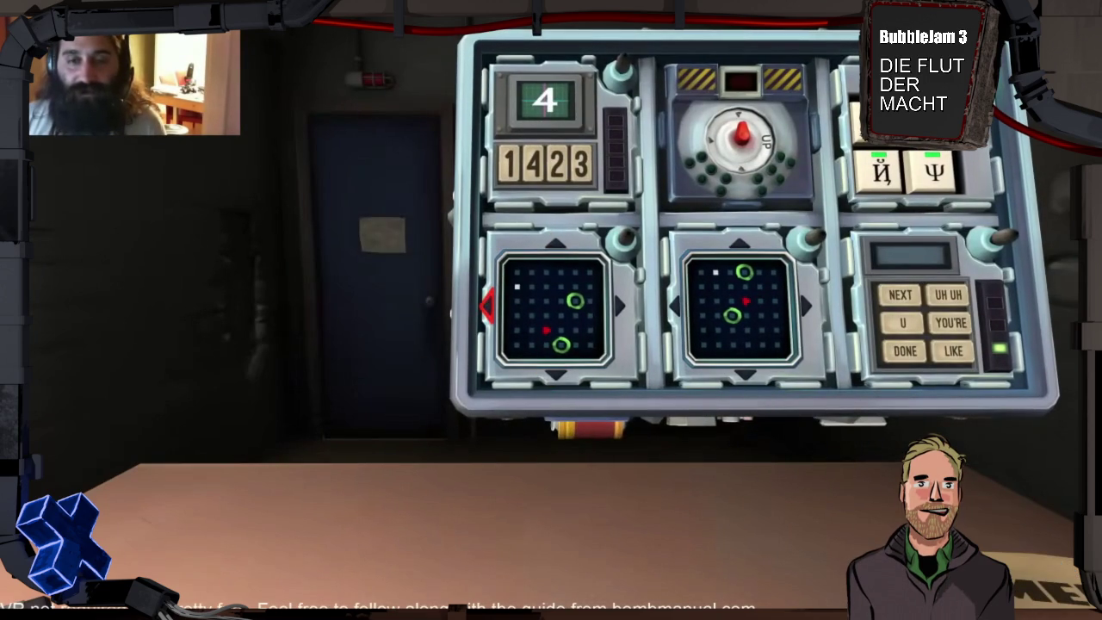
pyautogui.press('Down')
pyautogui.press('Return')
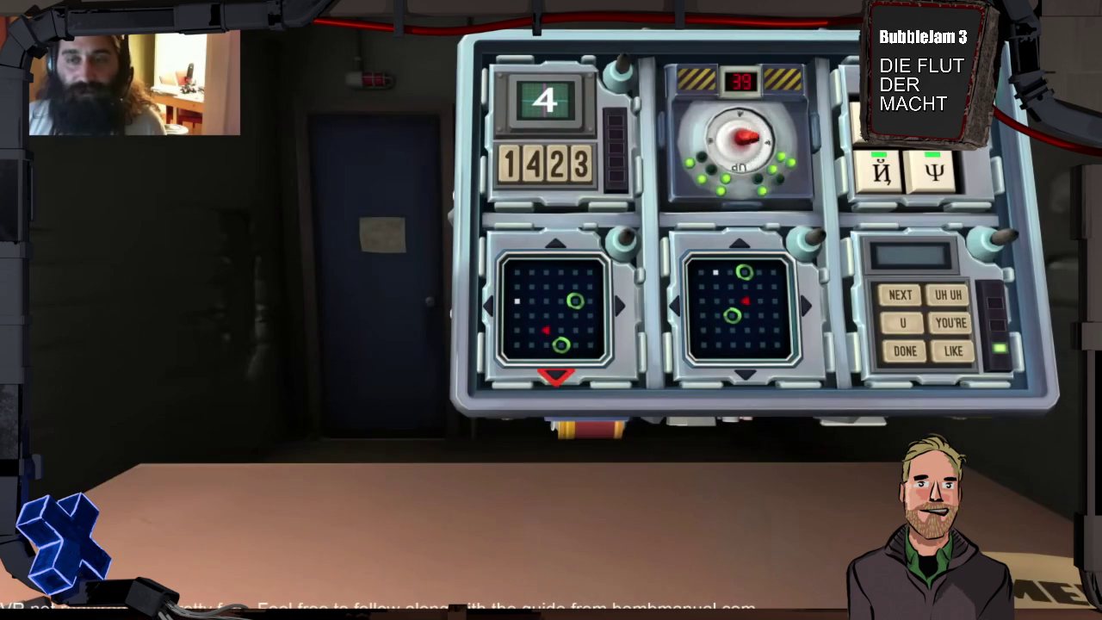
pyautogui.press('Return')
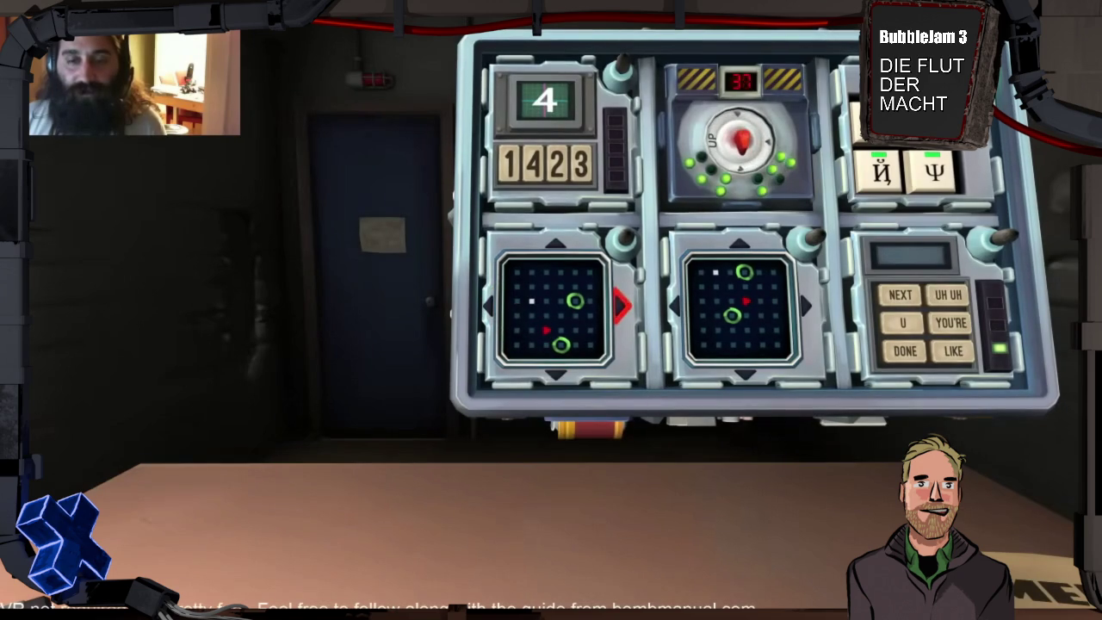
pyautogui.press('Down')
pyautogui.press('Return')
pyautogui.press('Right')
pyautogui.press('Return')
pyautogui.press('Return')
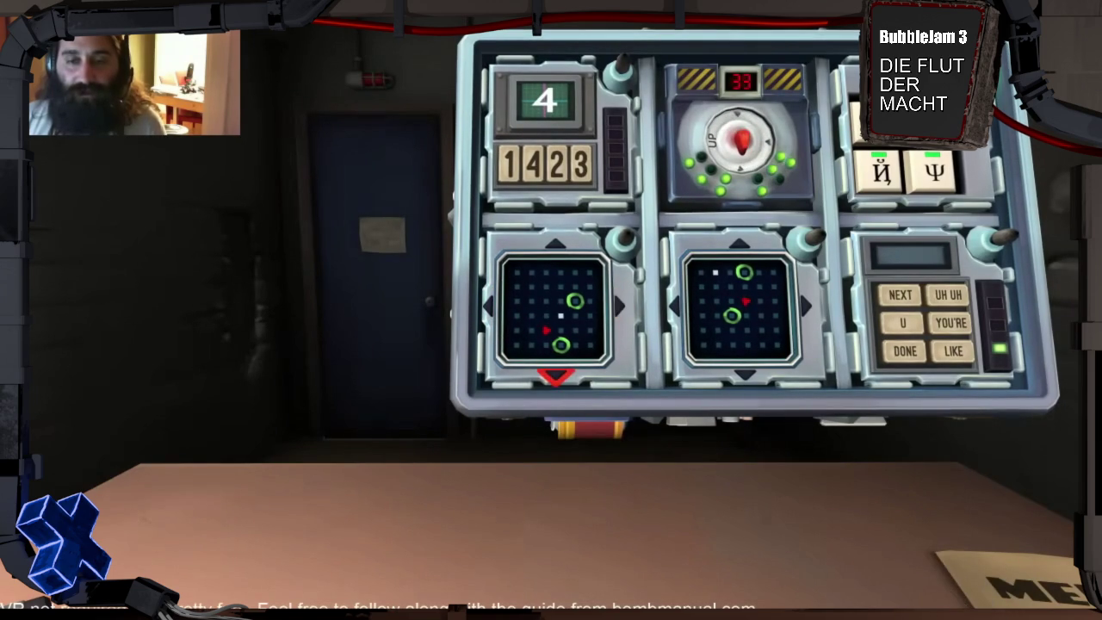
pyautogui.press('Left')
pyautogui.press('Return')
pyautogui.press('Escape')
pyautogui.press('Up')
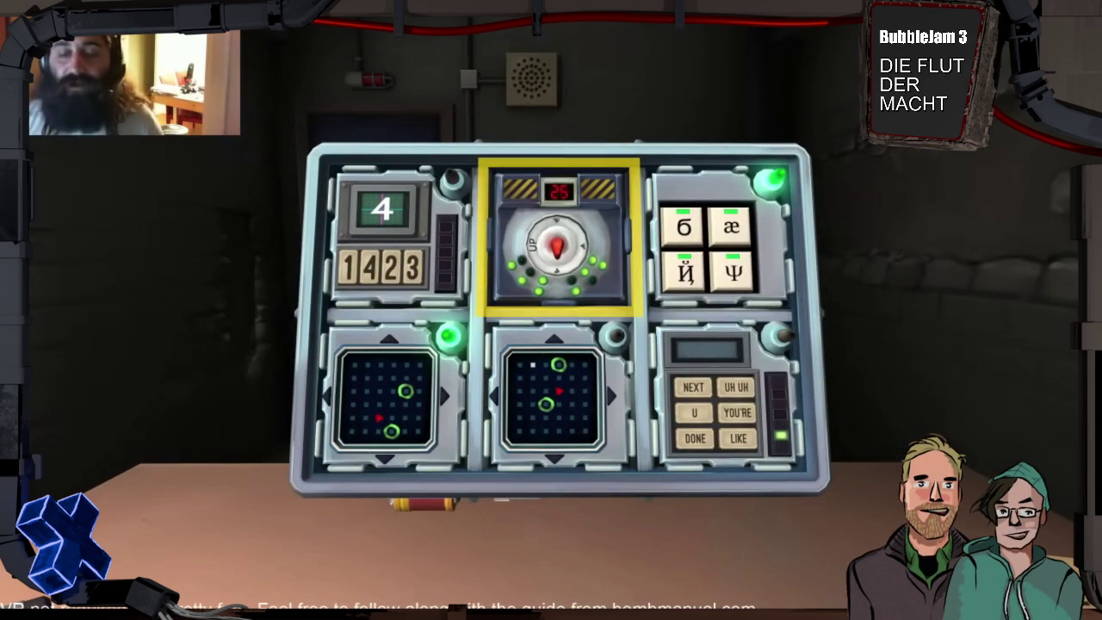
pyautogui.press('Return')
pyautogui.press('Escape')
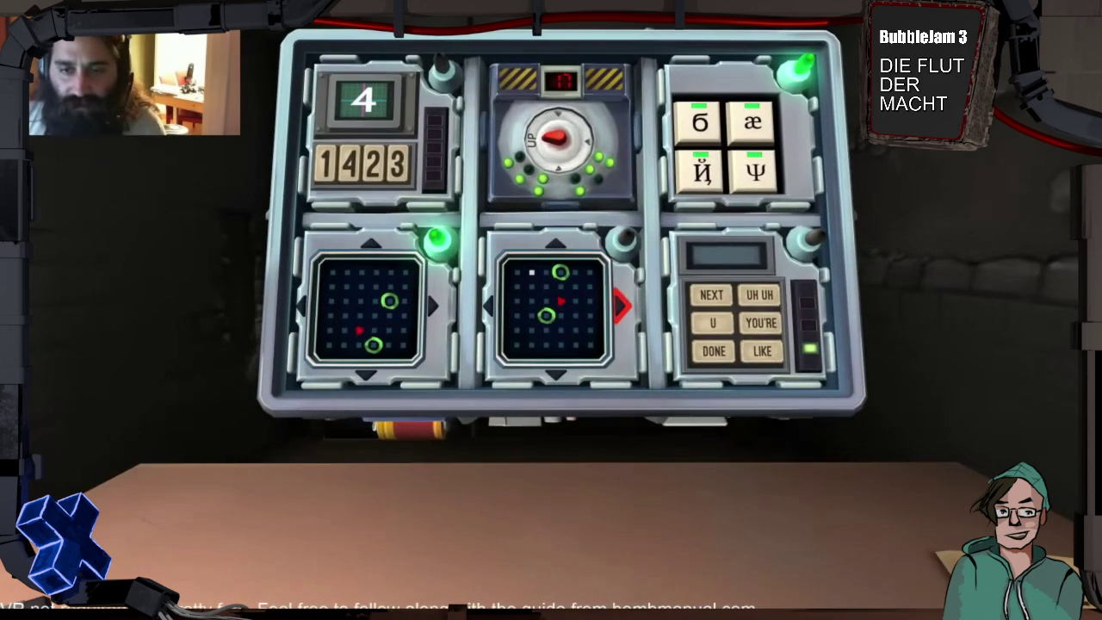
pyautogui.press('Return')
pyautogui.press('Return')
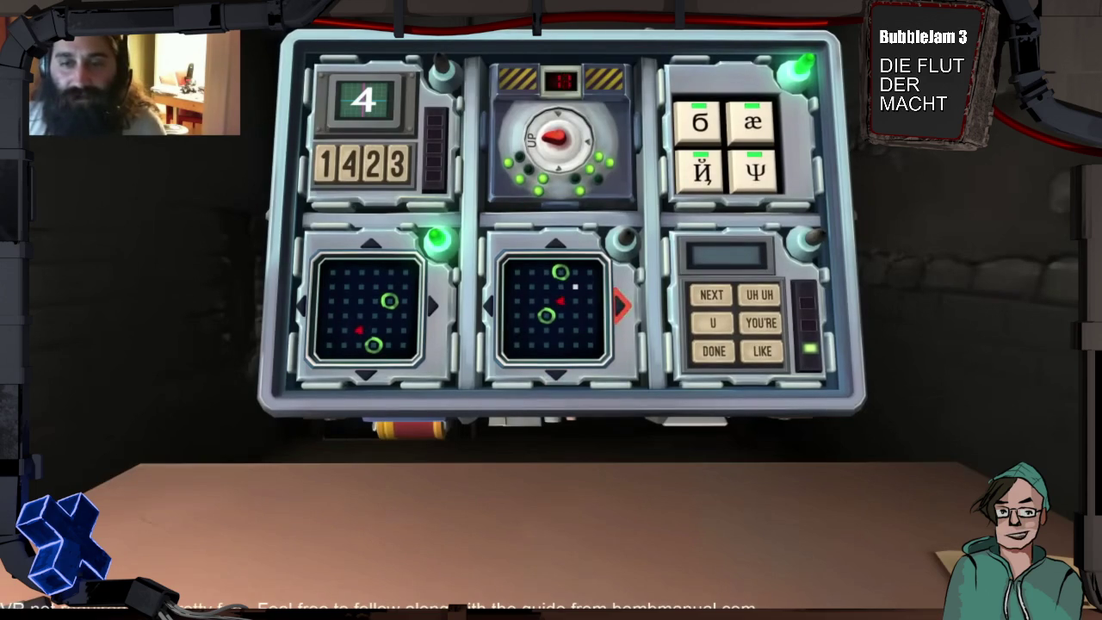
pyautogui.press('Up')
pyautogui.press('Return')
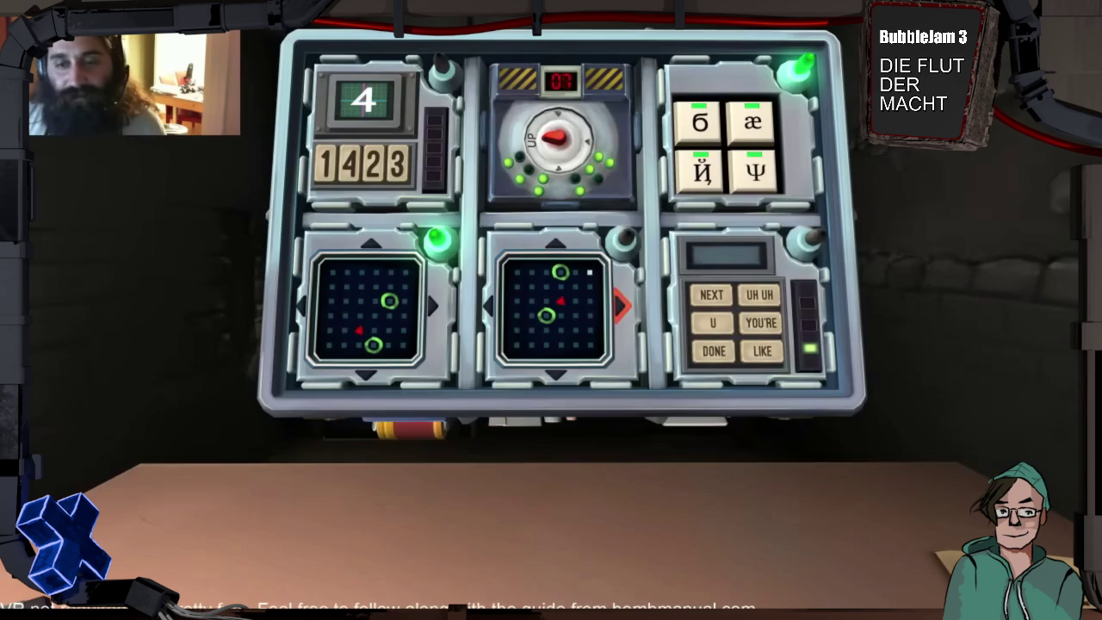
pyautogui.press('Return')
pyautogui.press('Return')
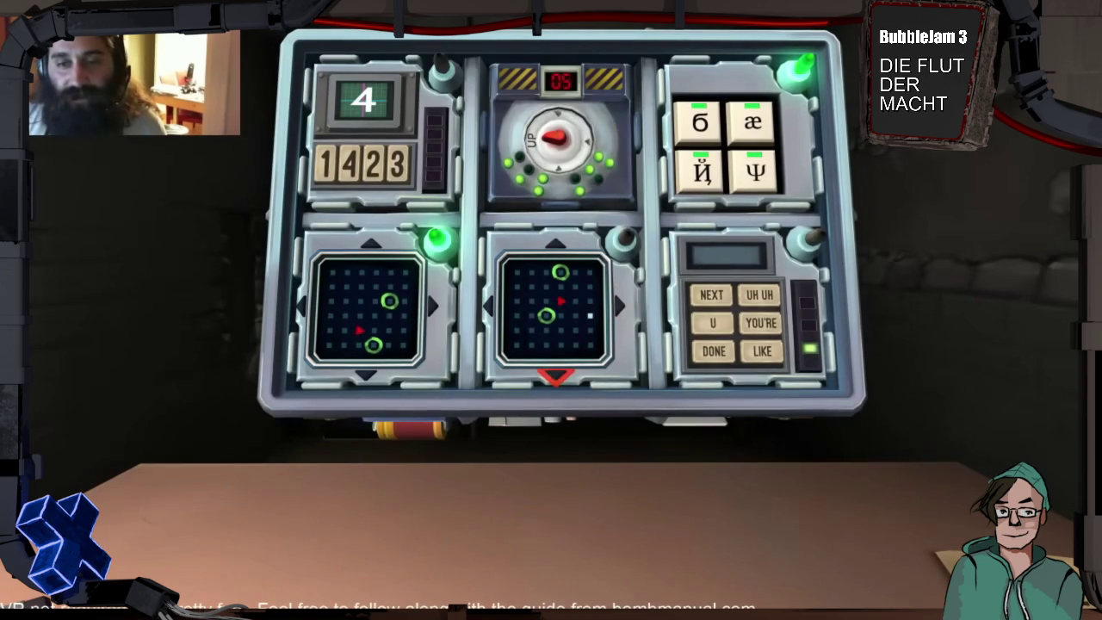
pyautogui.press('Left')
pyautogui.press('Return')
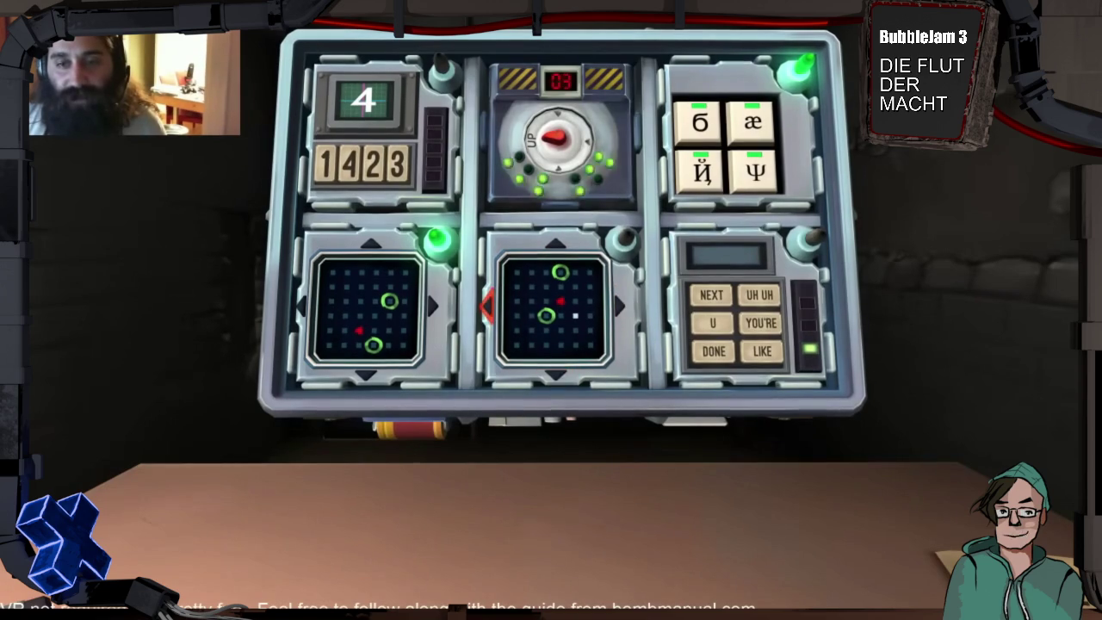
pyautogui.press('Return')
pyautogui.press('Left')
pyautogui.press('Return')
pyautogui.press('Escape')
pyautogui.press('Right')
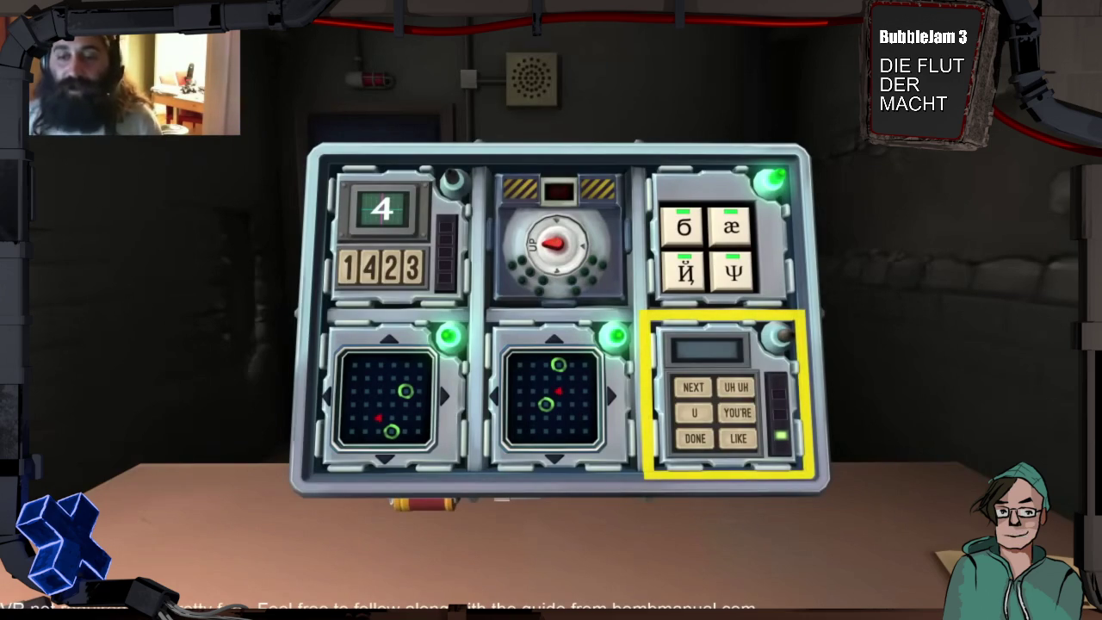
# Seek back and forth within the fullscreen Keep Talking bomb-defusal video
pyautogui.press('Right')
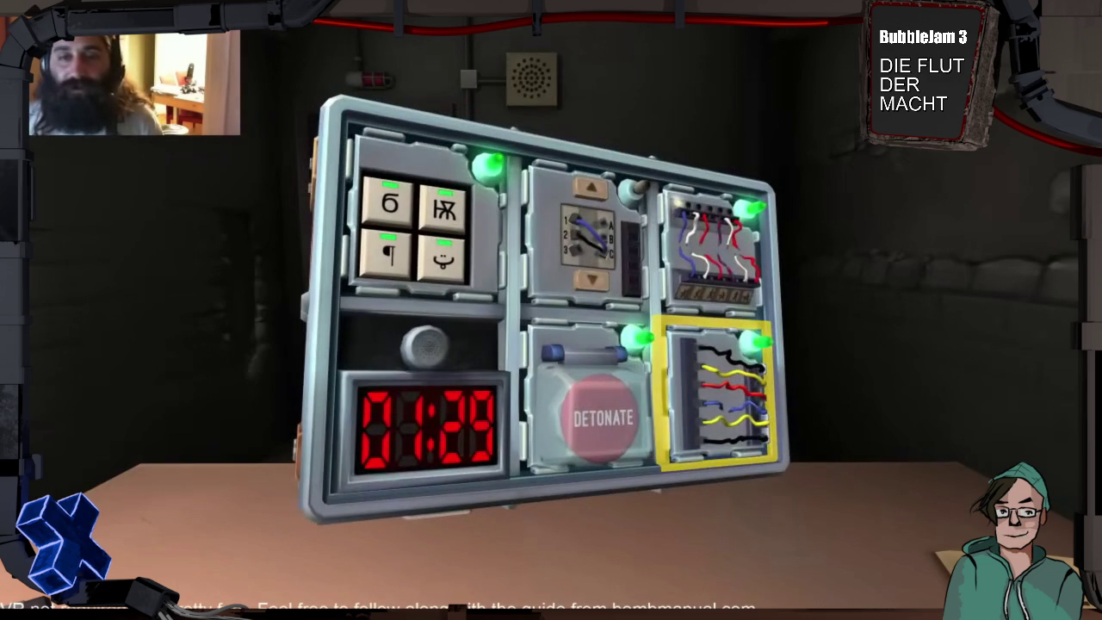
pyautogui.press('Left')
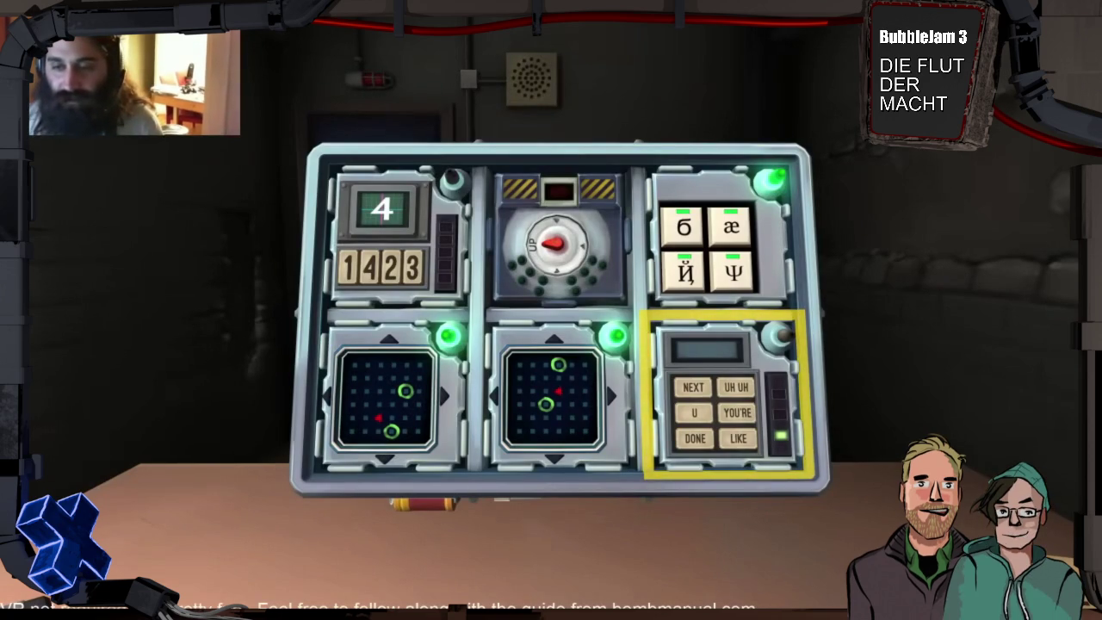
pyautogui.click(647, 336)
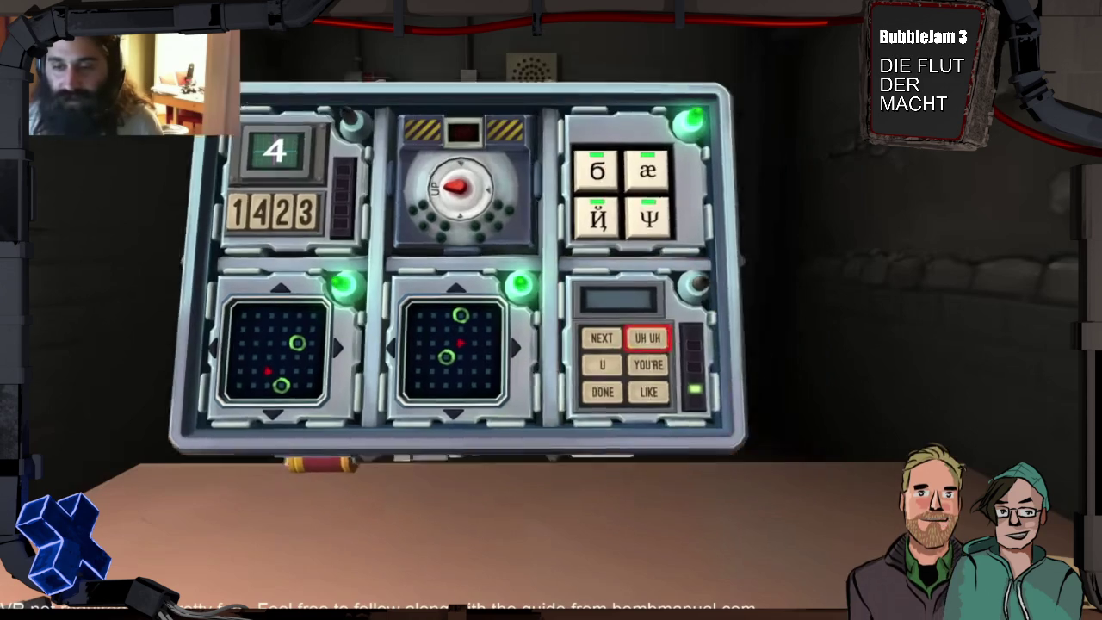
pyautogui.click(521, 296)
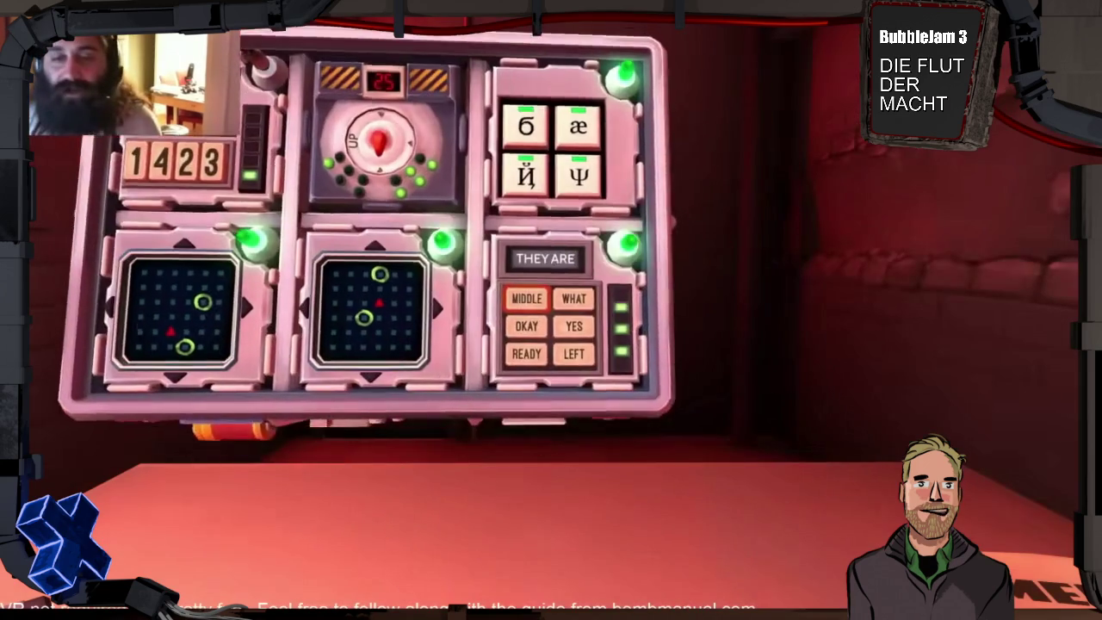
pyautogui.click(555, 395)
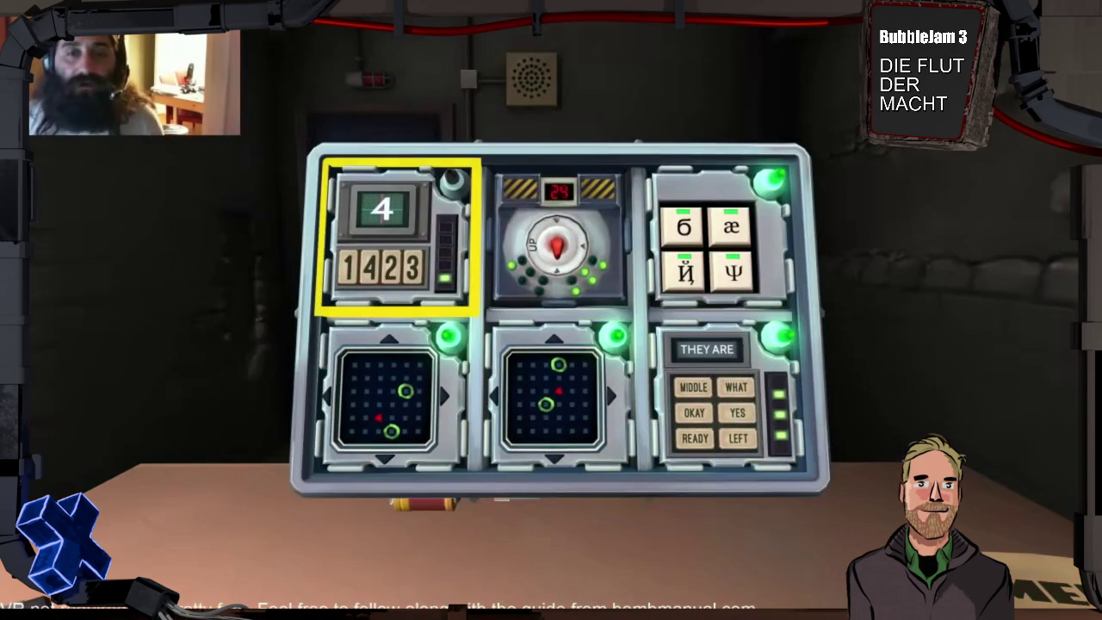
pyautogui.click(400, 237)
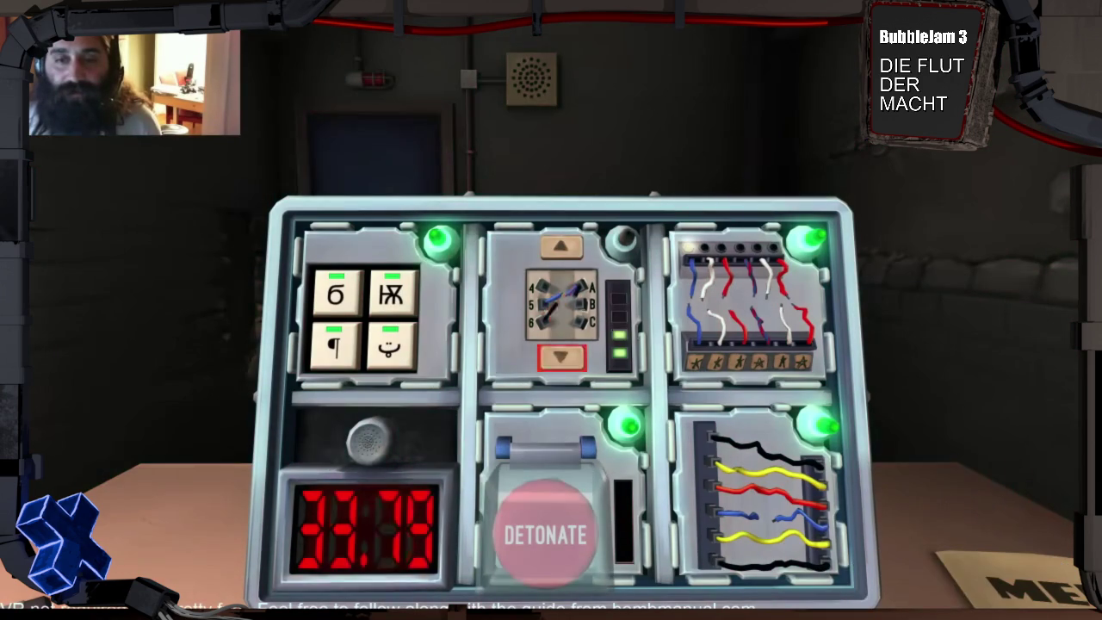
pyautogui.moveTo(551, 345); pyautogui.dragTo(259, 344)
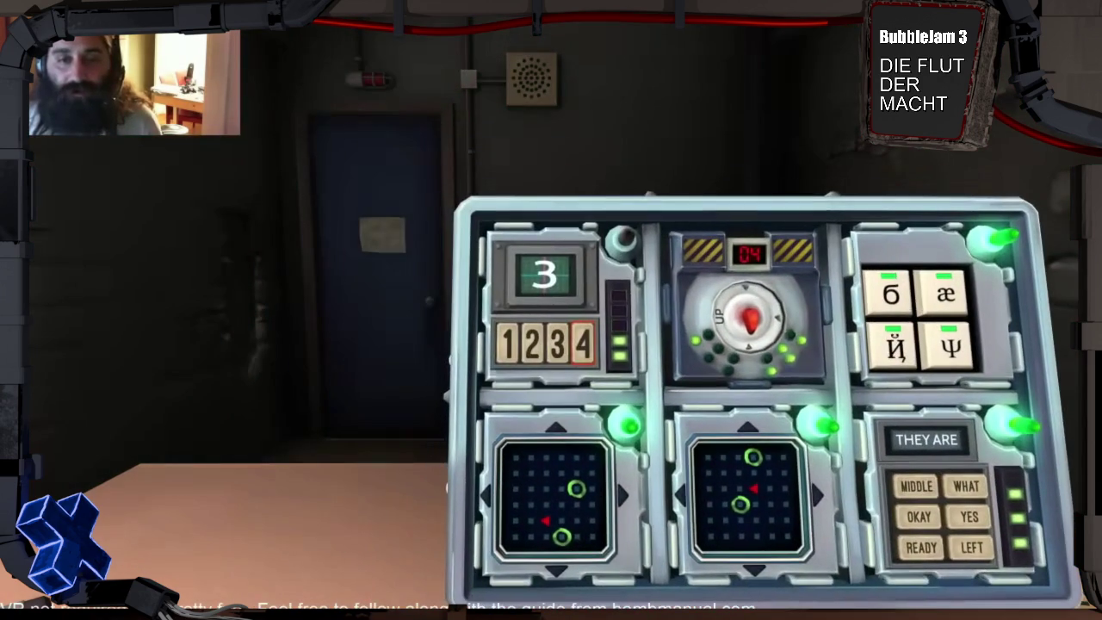
pyautogui.click(559, 343)
pyautogui.moveTo(550, 345); pyautogui.dragTo(258, 344)
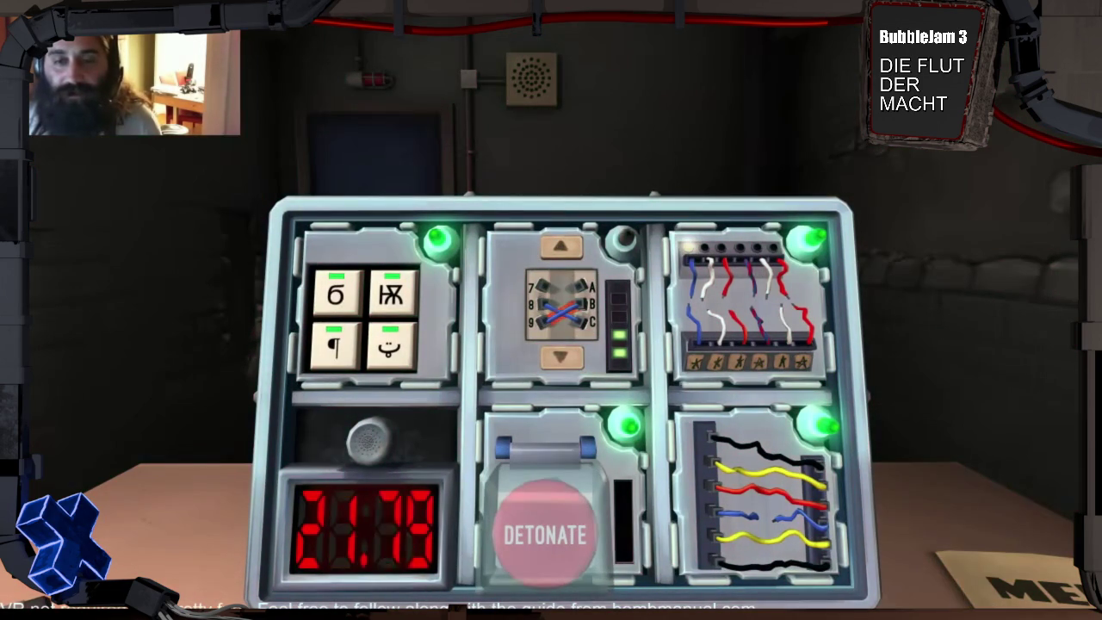
# Play the video through the DEFUSED result to the end-screen recommendations
pyautogui.press('Right')
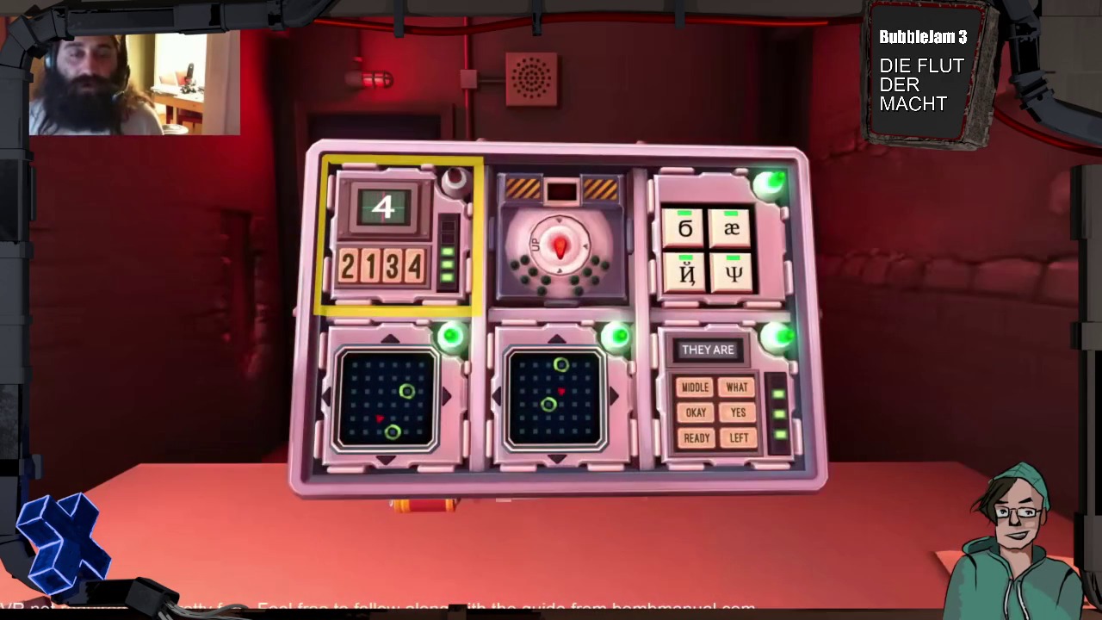
pyautogui.press('Return')
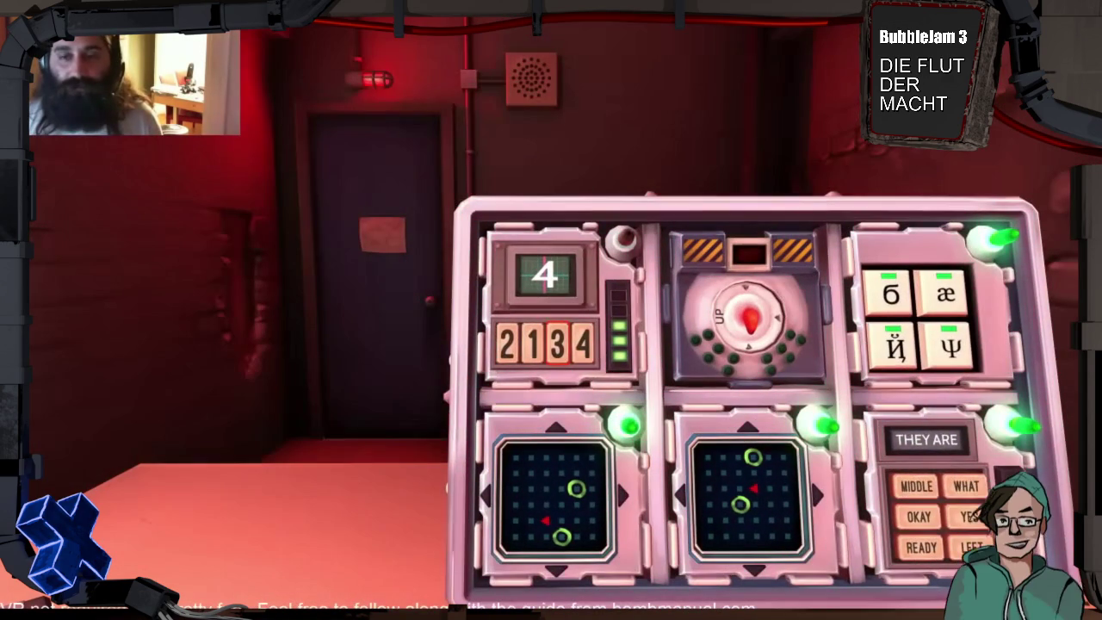
pyautogui.press('Escape')
pyautogui.press('Right')
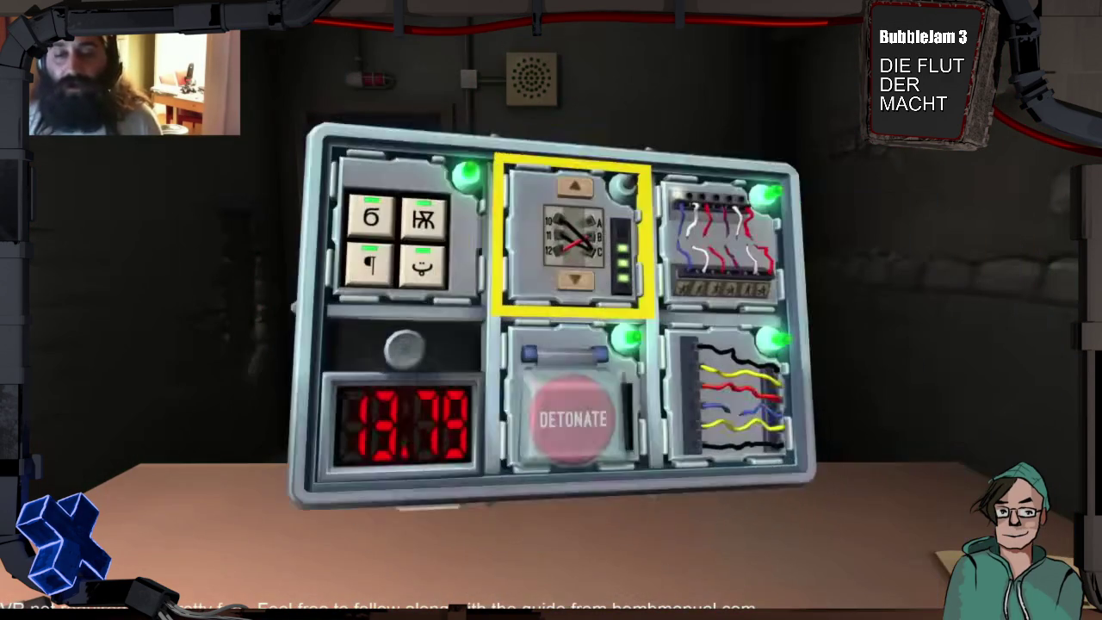
pyautogui.press('Down')
pyautogui.press('Return')
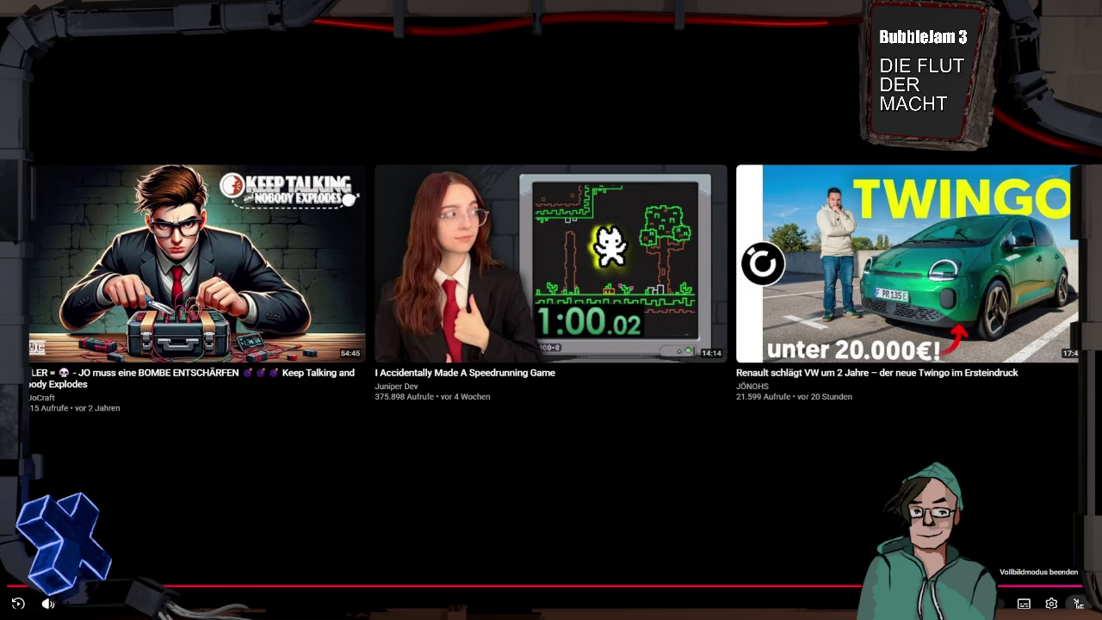
# Exit fullscreen and search YouTube for 'we were here game'
pyautogui.click(1076, 603)
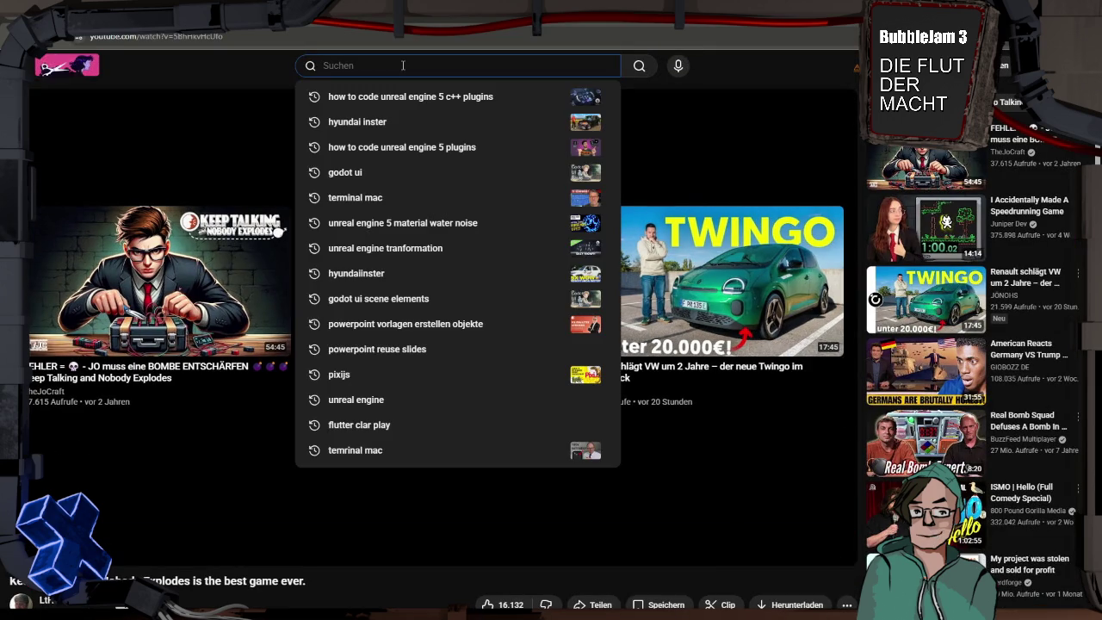
pyautogui.write('we were')
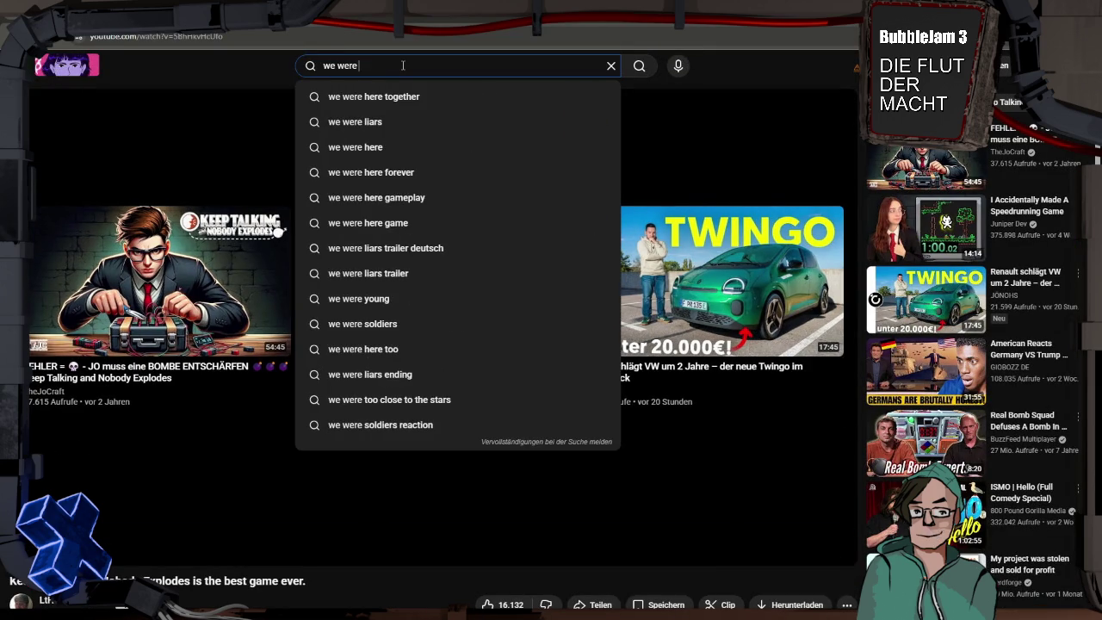
pyautogui.write('game')
pyautogui.press('Return')
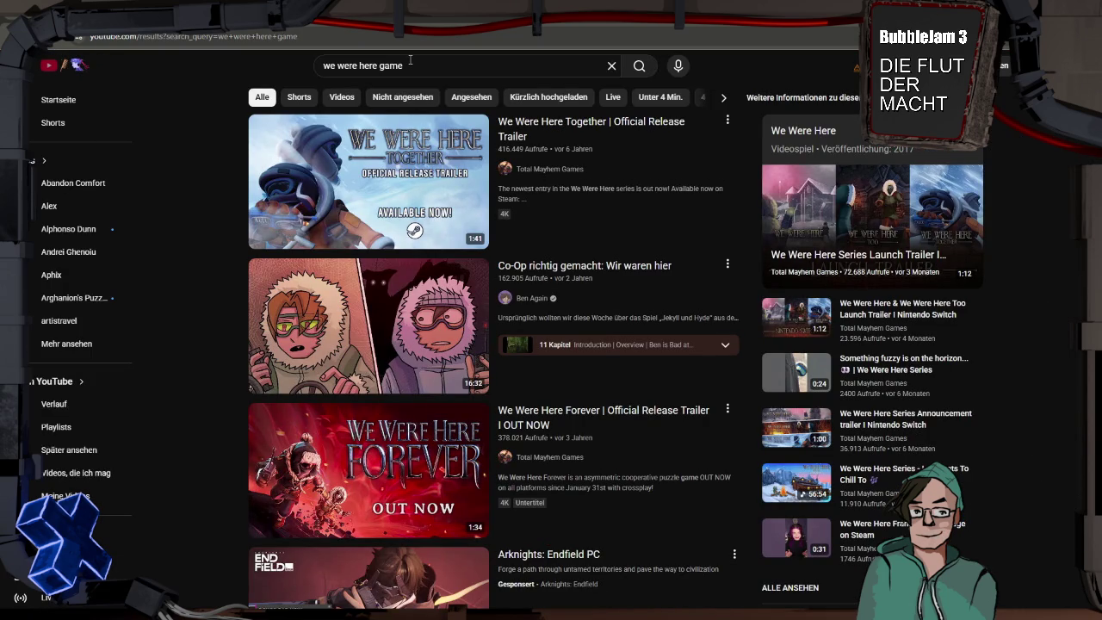
pyautogui.moveTo(377, 335)
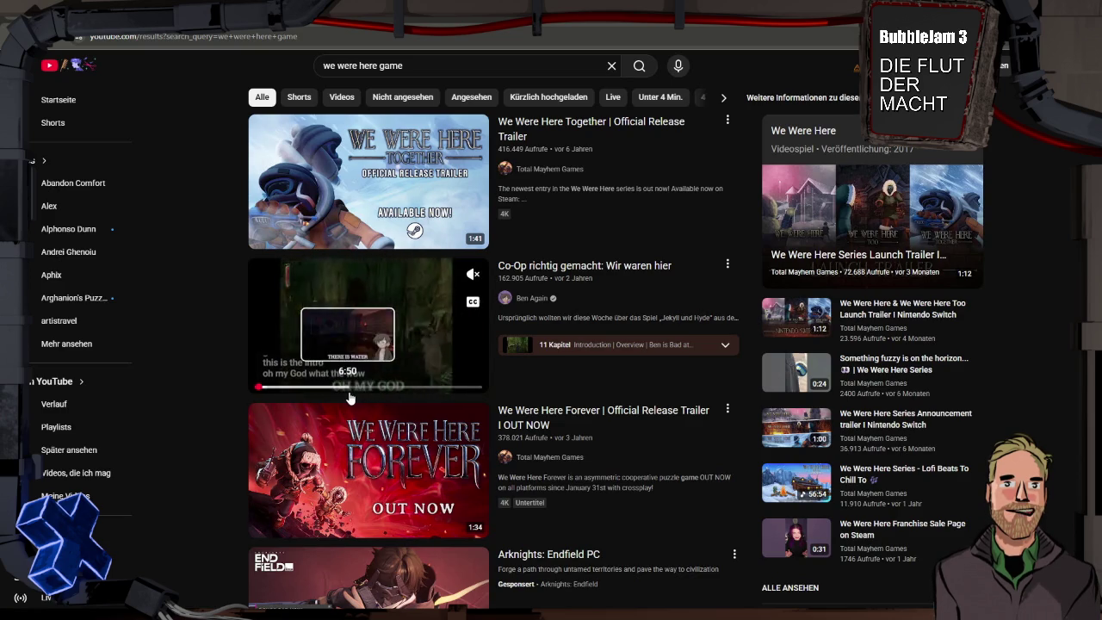
# Try the 'Co-Op richtig gemacht' video, then play 'We Were Here Too - One Step Forward, One Step Back'
pyautogui.click(375, 307)
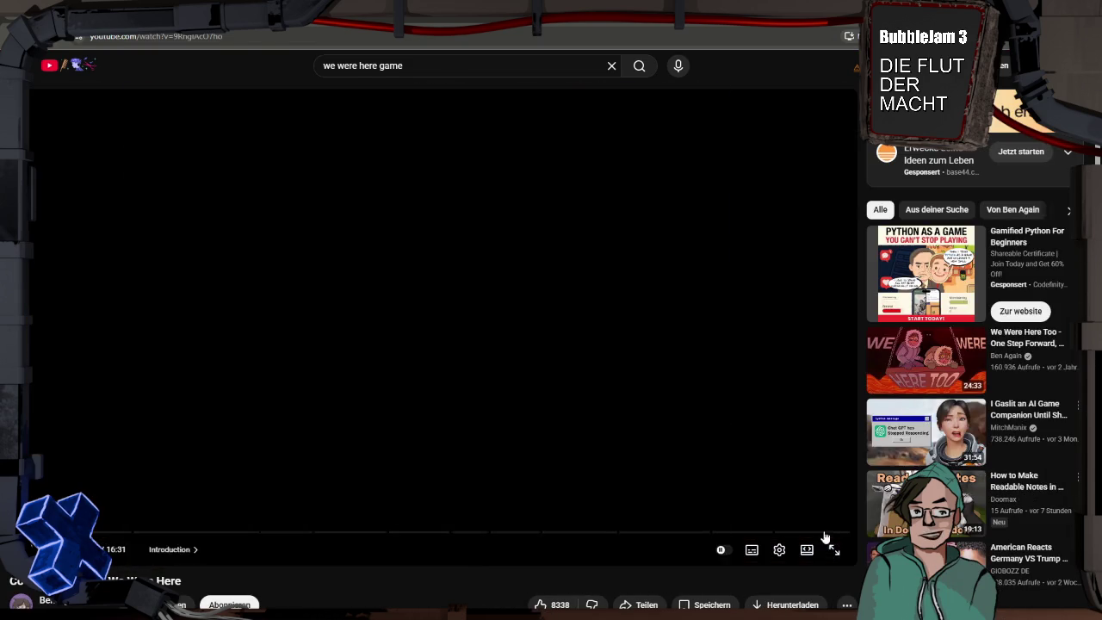
pyautogui.click(833, 549)
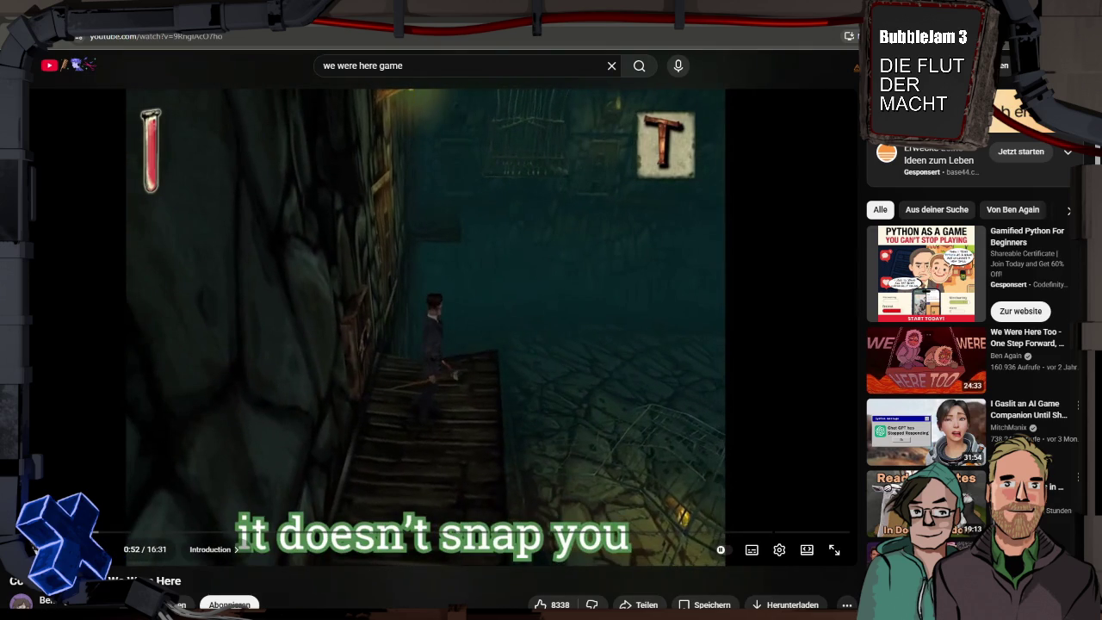
pyautogui.click(929, 335)
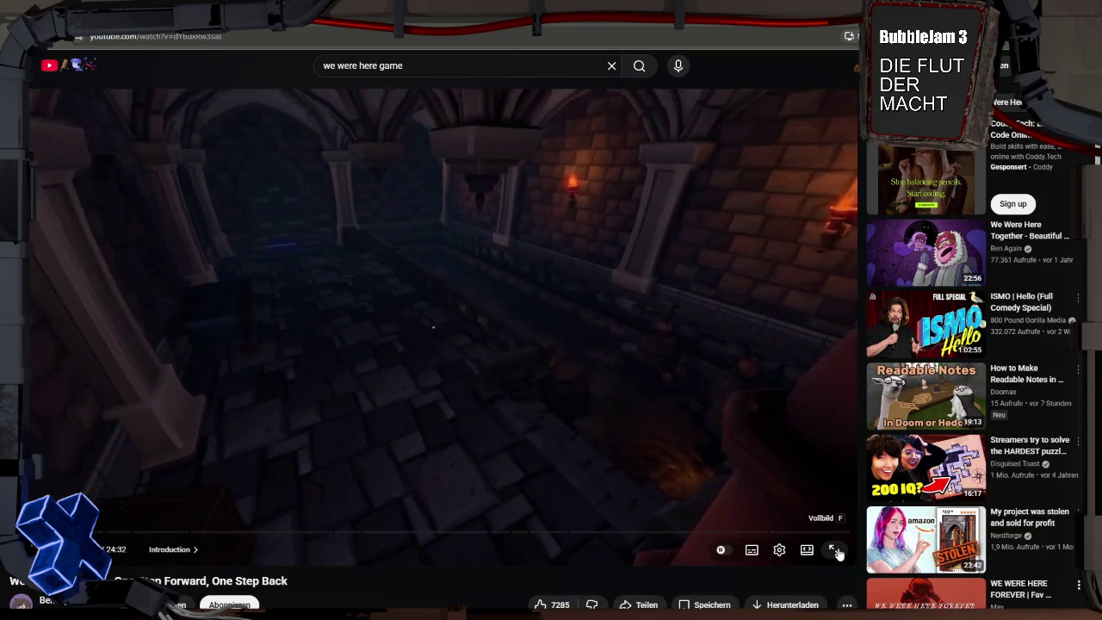
# Play the We Were Here Too video fullscreen past its intro and store page
pyautogui.click(834, 549)
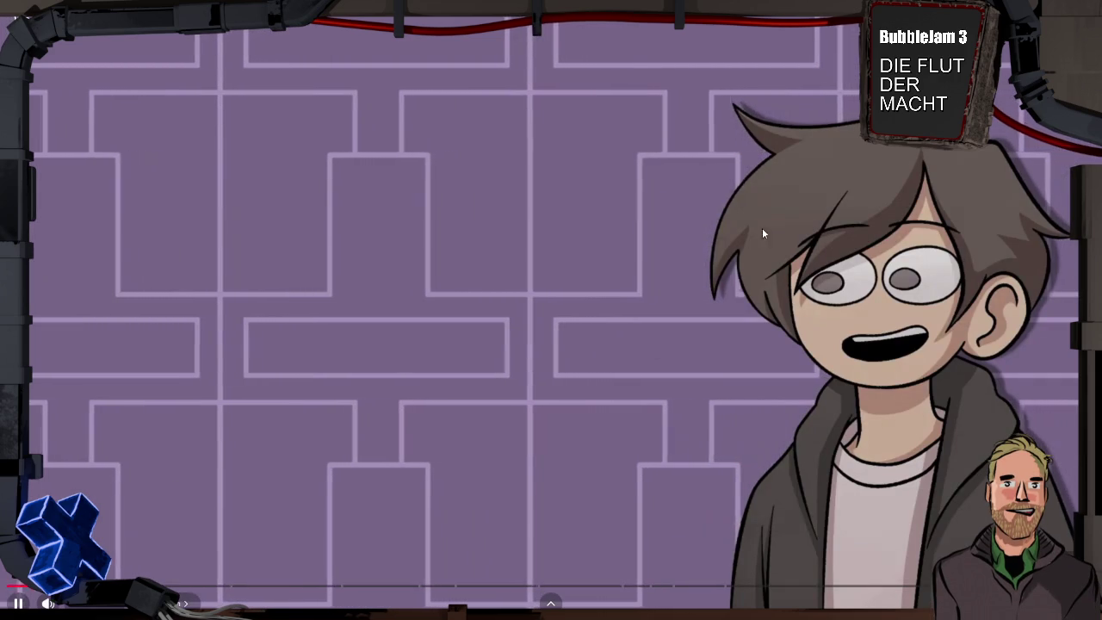
pyautogui.moveTo(52, 585); pyautogui.dragTo(36, 585)
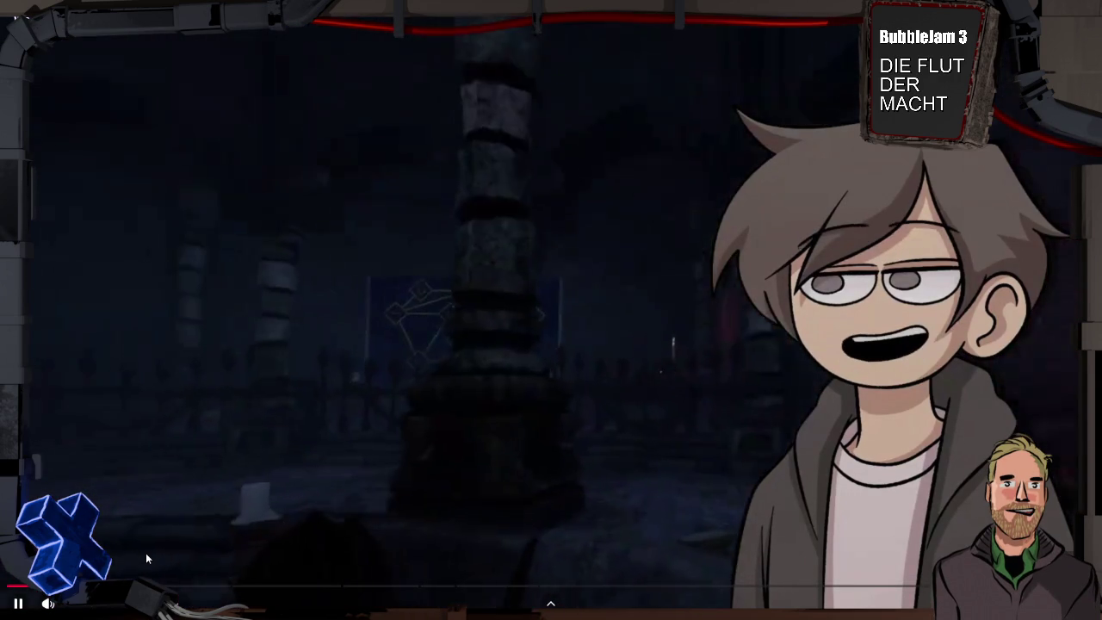
# Scrub the timeline and jump ahead to the 16:36 'Final Puzzle' section
pyautogui.moveTo(138, 585)
pyautogui.mouseDown()
pyautogui.moveTo(126, 585)
pyautogui.moveTo(171, 585)
pyautogui.mouseUp()
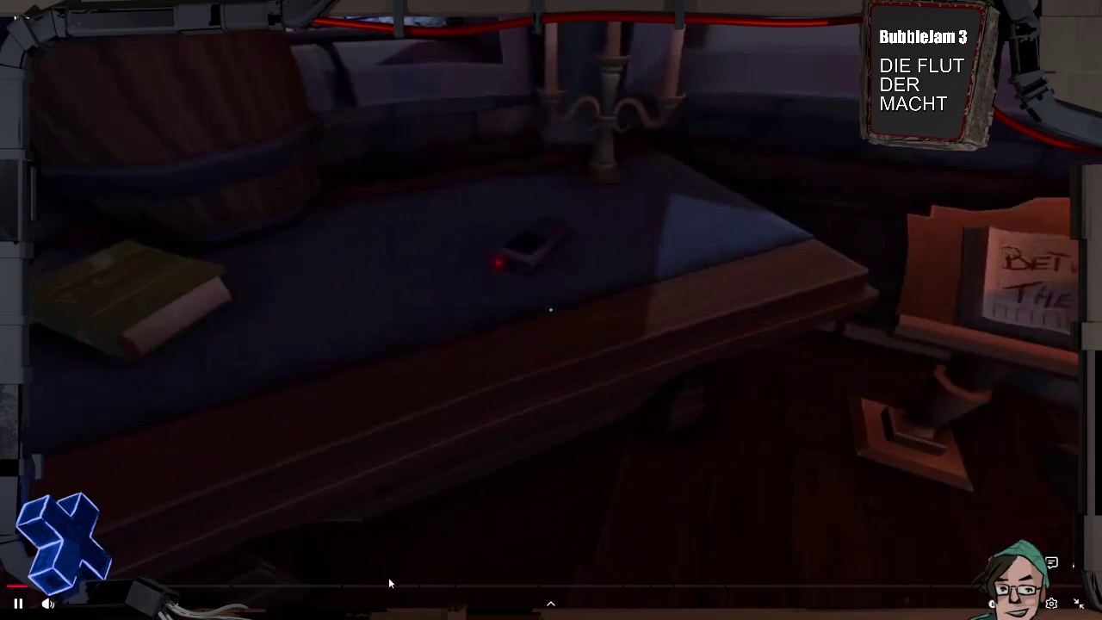
pyautogui.click(401, 586)
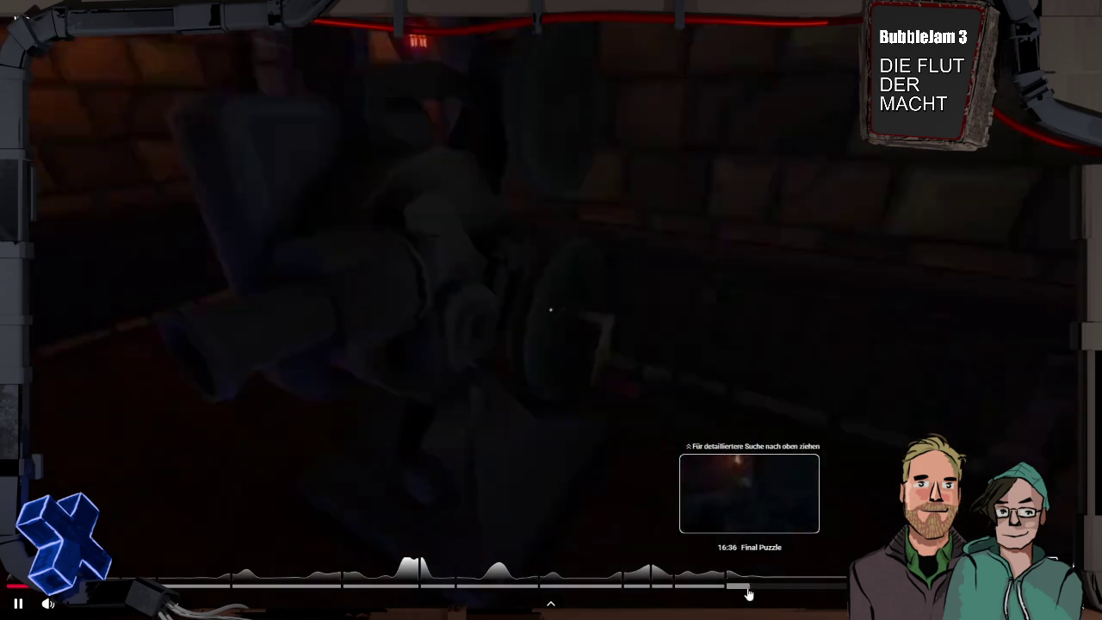
pyautogui.moveTo(518, 586)
pyautogui.mouseDown()
pyautogui.moveTo(290, 586)
pyautogui.moveTo(397, 592)
pyautogui.mouseUp()
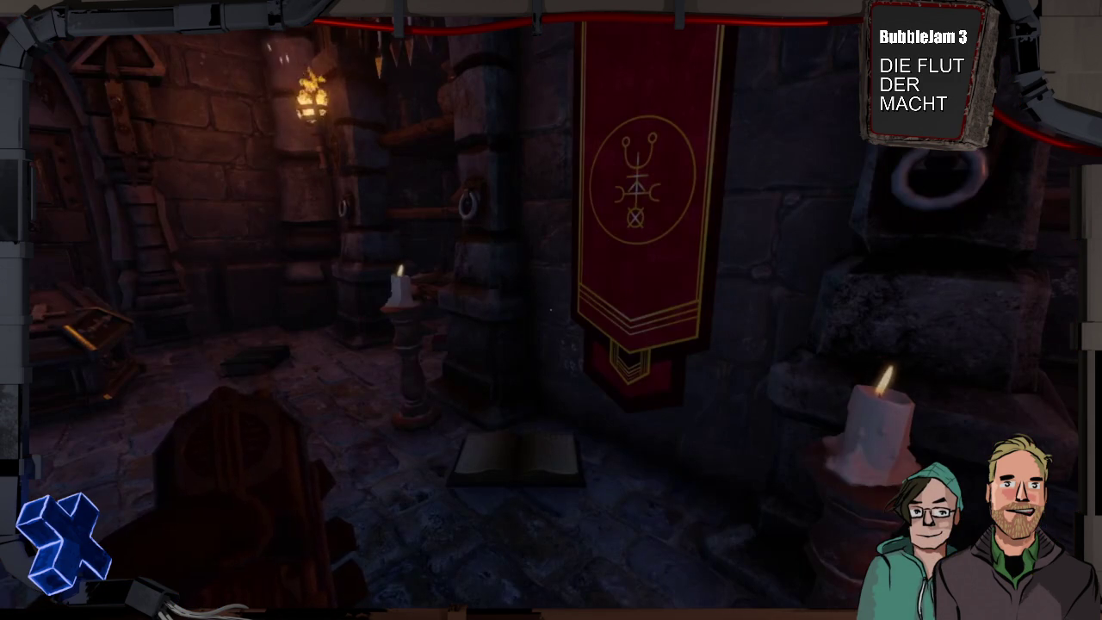
pyautogui.click(545, 265)
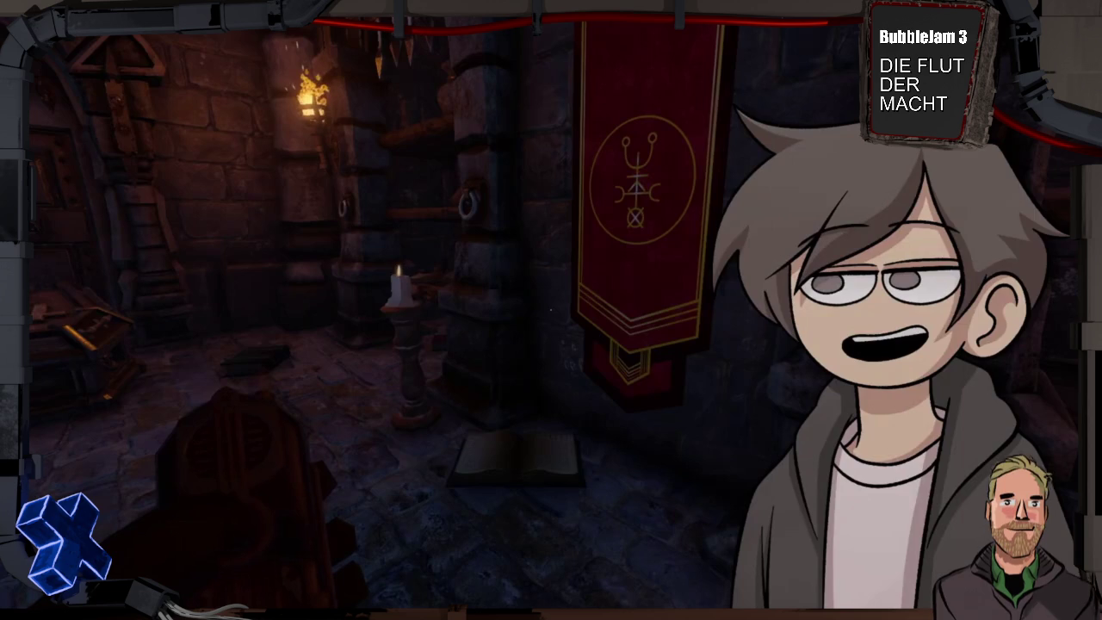
# Exit YouTube fullscreen and return to the Unreal Engine BP_FirstPersonCharacter graph
pyautogui.doubleClick(640, 189)
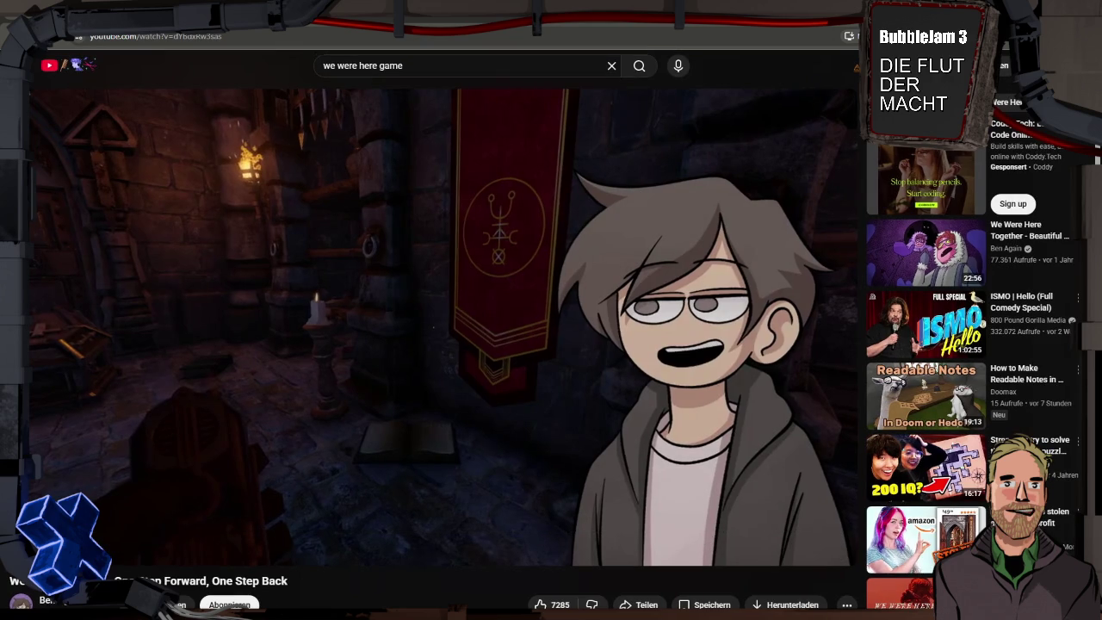
pyautogui.hotkey('alt', 'Tab')
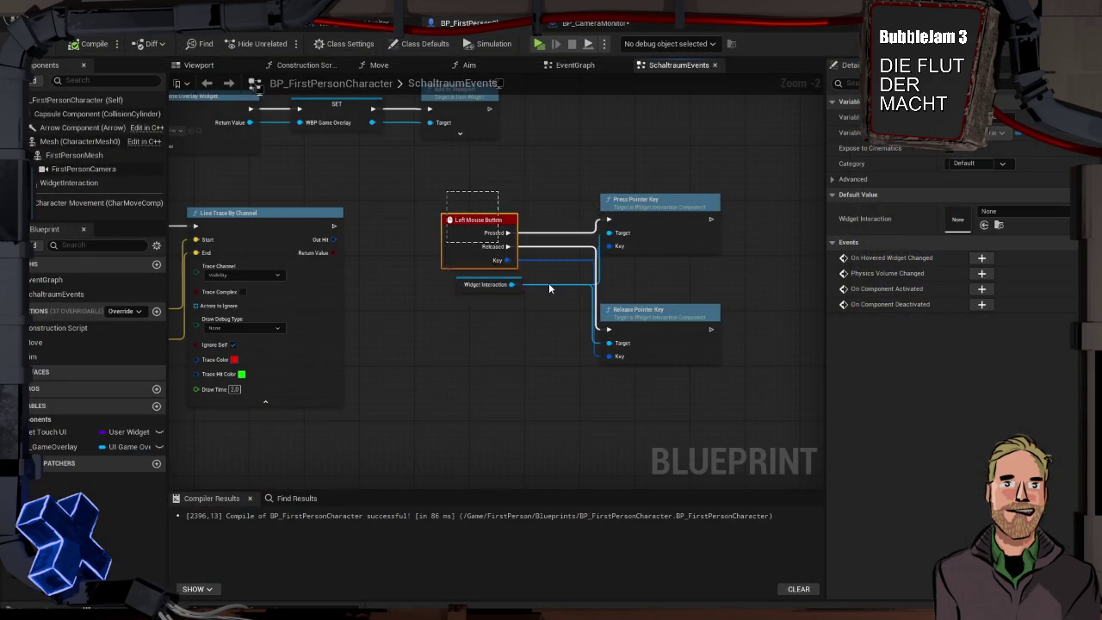
# Delete the Left Mouse Button pointer-key nodes and open the Blueprints folder
pyautogui.moveTo(447, 192); pyautogui.dragTo(732, 344)
pyautogui.press('Delete')
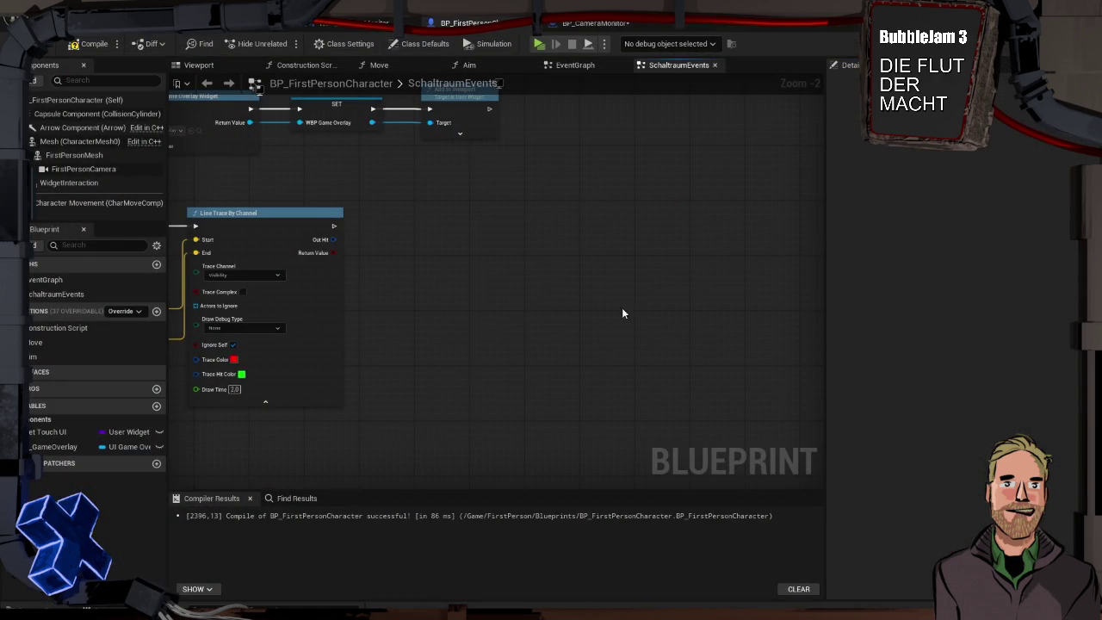
pyautogui.click(379, 23)
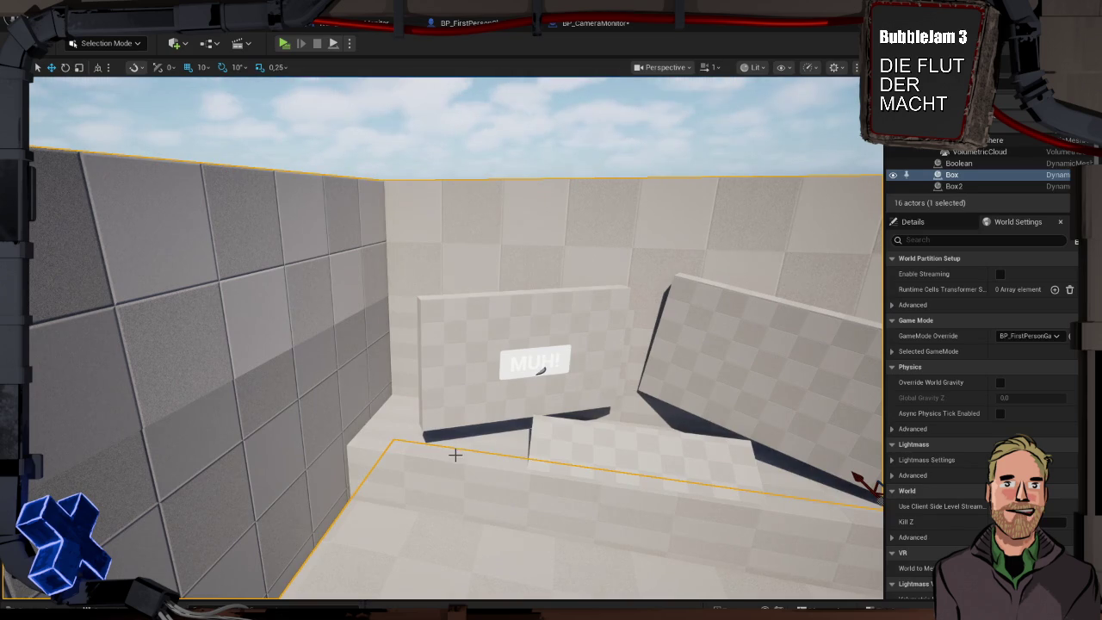
pyautogui.hotkey('ctrl', 'space')
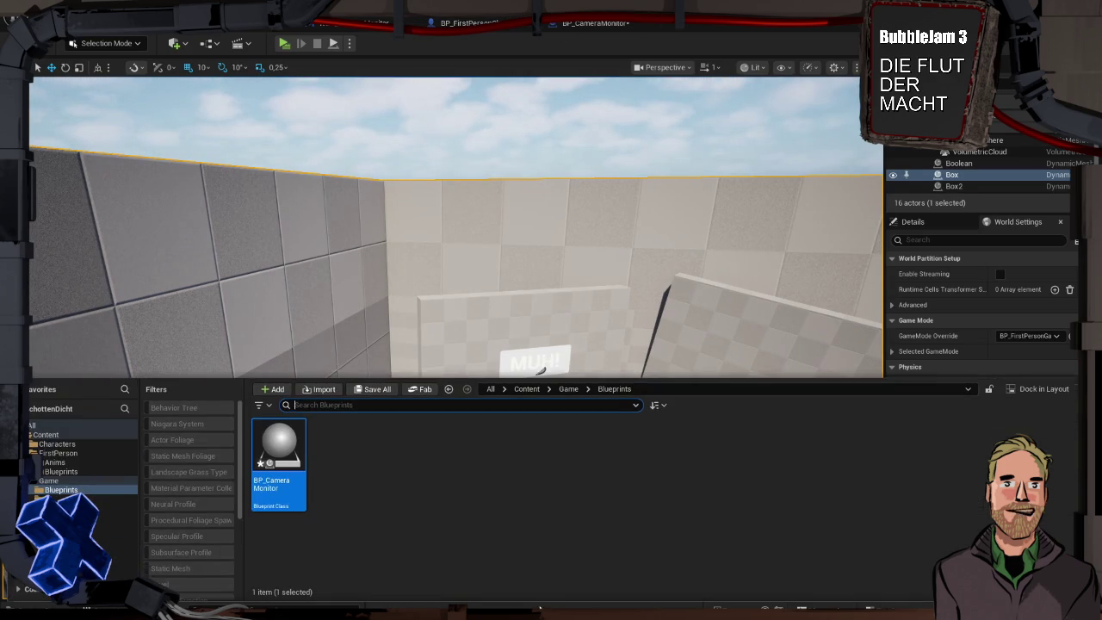
# Create a Pawn Blueprint named BP_WidgetInteractPawn and open it in the editor
pyautogui.rightClick(407, 495)
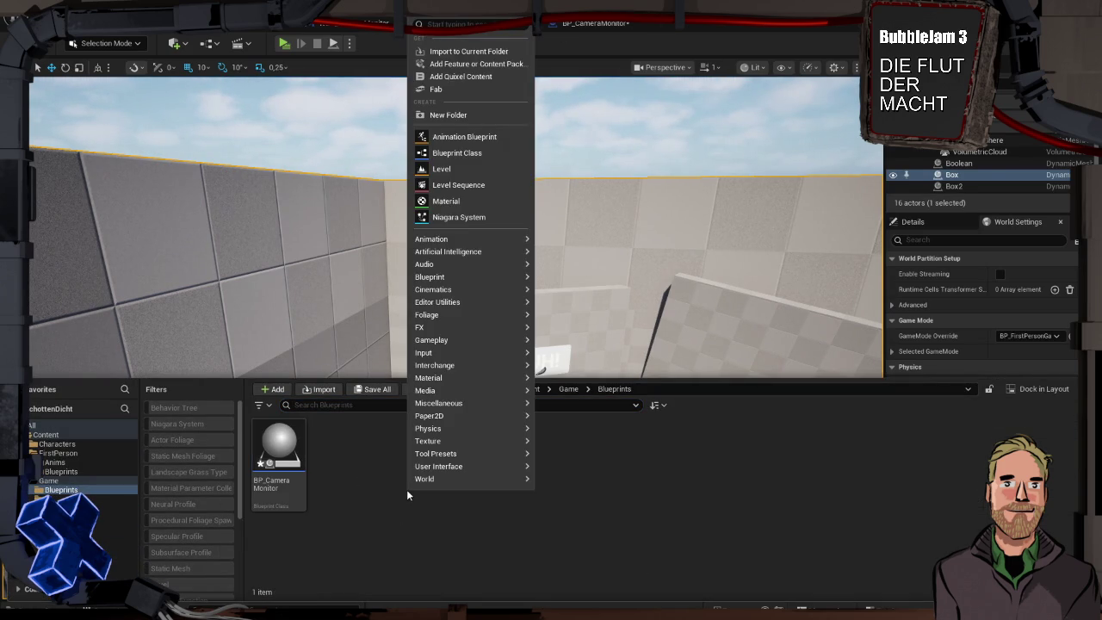
pyautogui.click(464, 154)
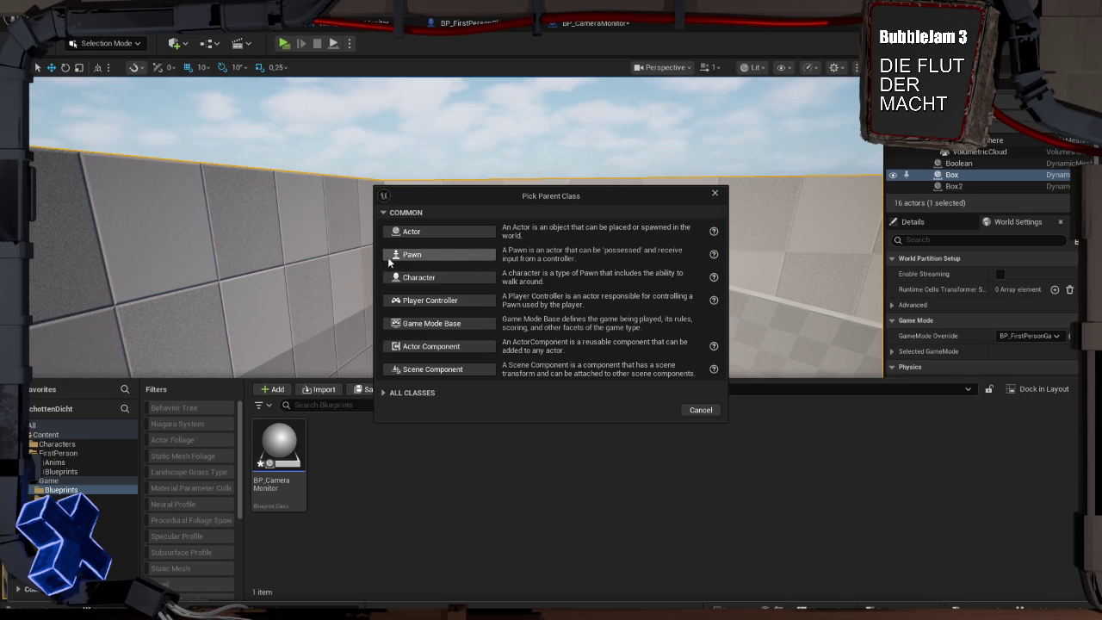
pyautogui.click(413, 258)
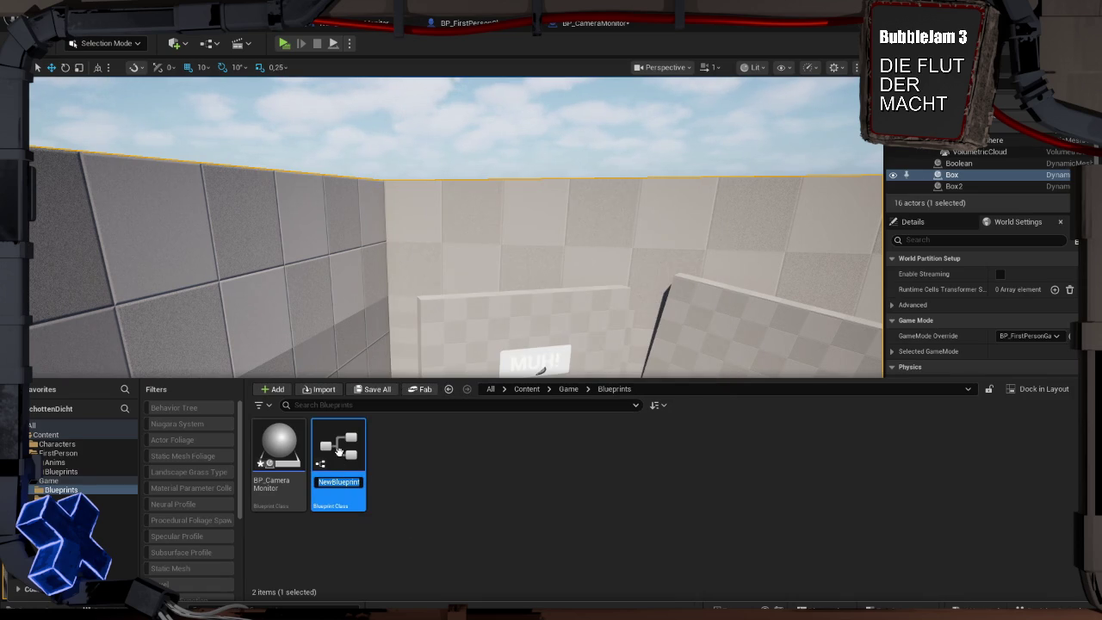
pyautogui.write('B')
pyautogui.press('BackSpace')
pyautogui.write('Widh')
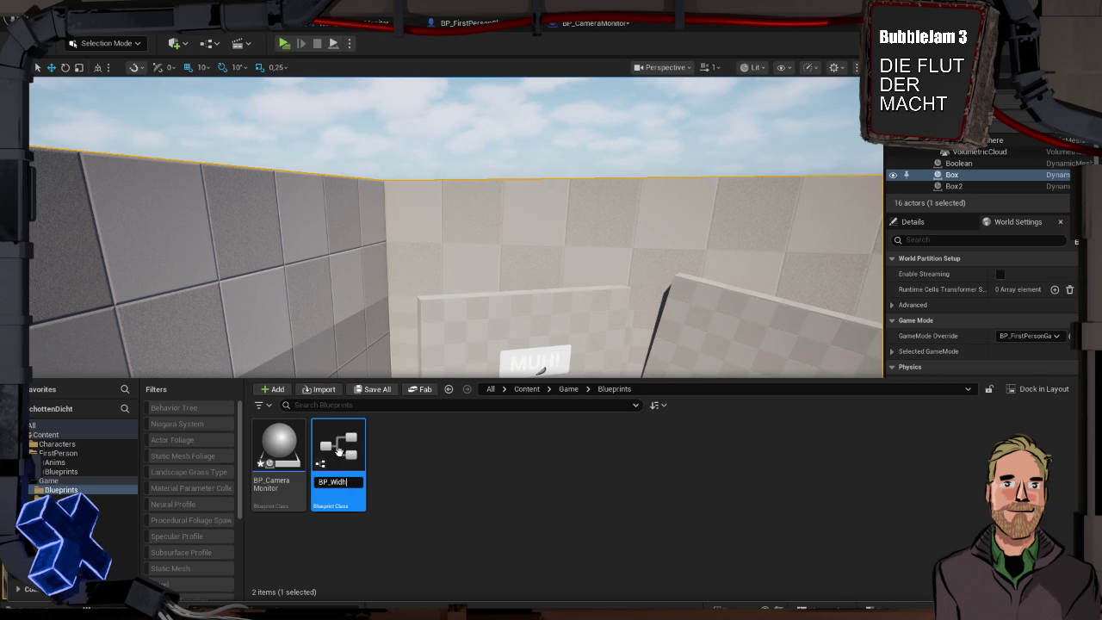
pyautogui.press('BackSpace')
pyautogui.write('Interact')
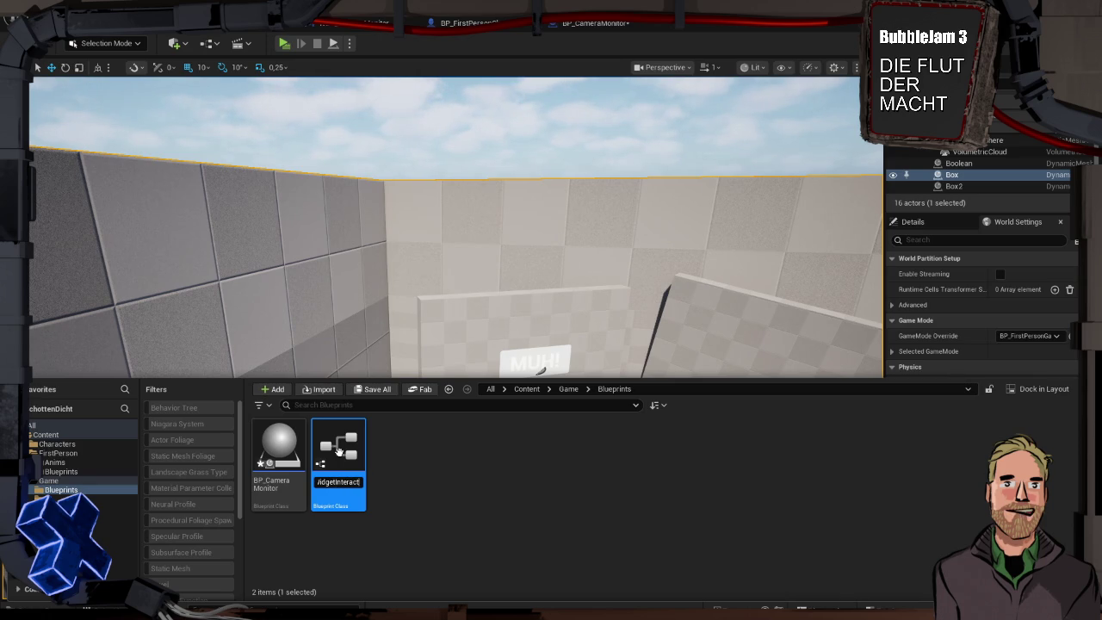
pyautogui.write('Pawn')
pyautogui.press('Return')
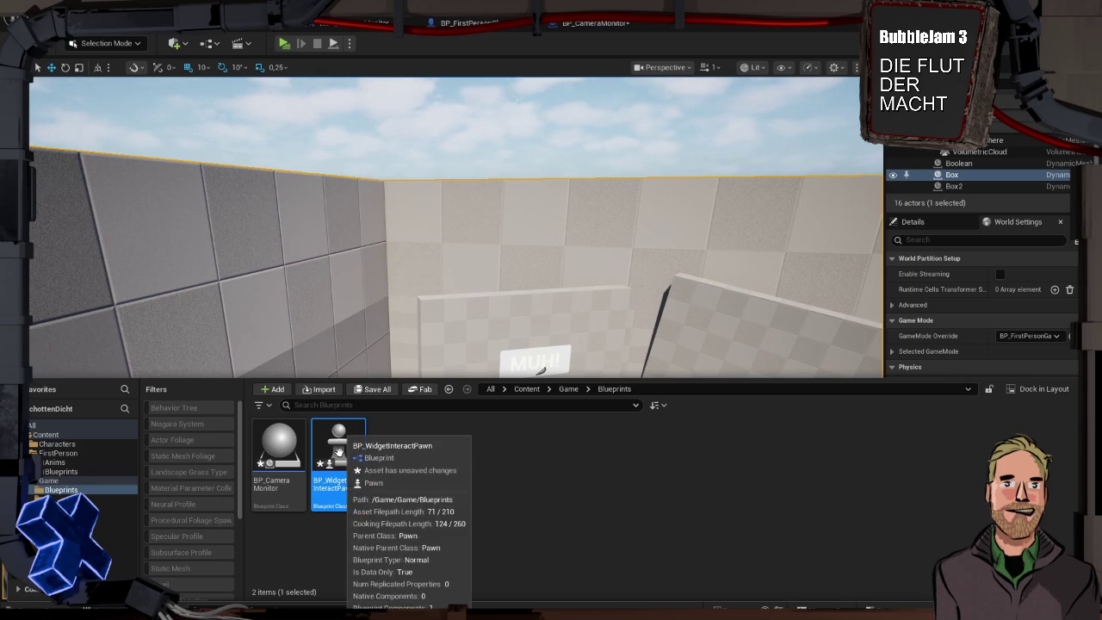
pyautogui.doubleClick(339, 451)
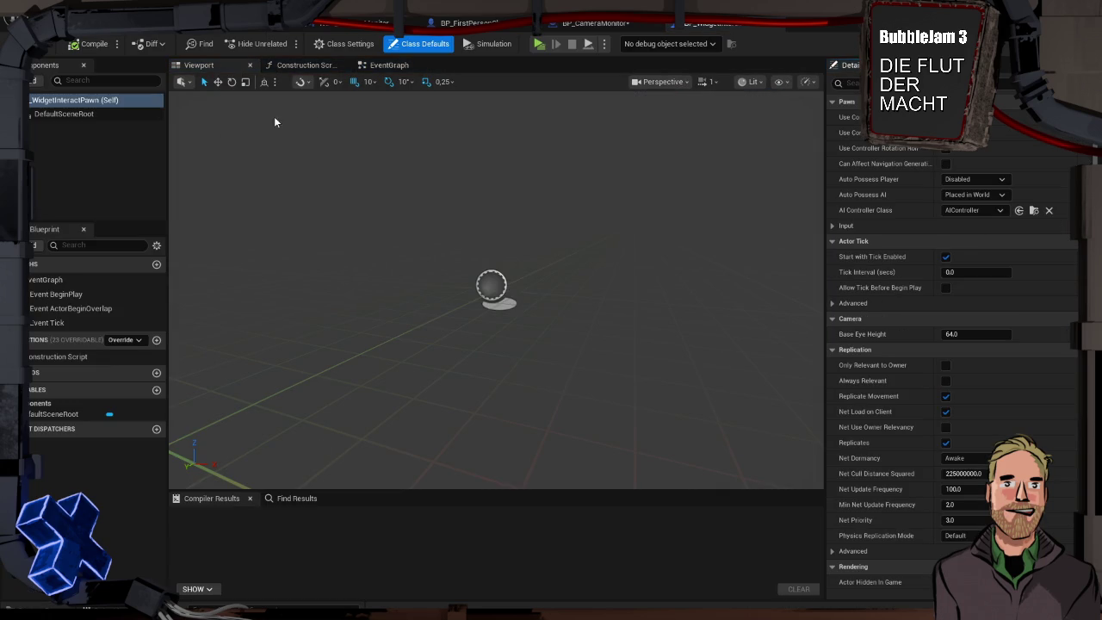
# Swap the pawn's three disabled default events for the pasted Left Mouse Button pointer-key nodes
pyautogui.click(389, 64)
pyautogui.moveTo(290, 140)
pyautogui.mouseDown()
pyautogui.moveTo(547, 357)
pyautogui.moveTo(575, 444)
pyautogui.mouseUp()
pyautogui.press('Delete')
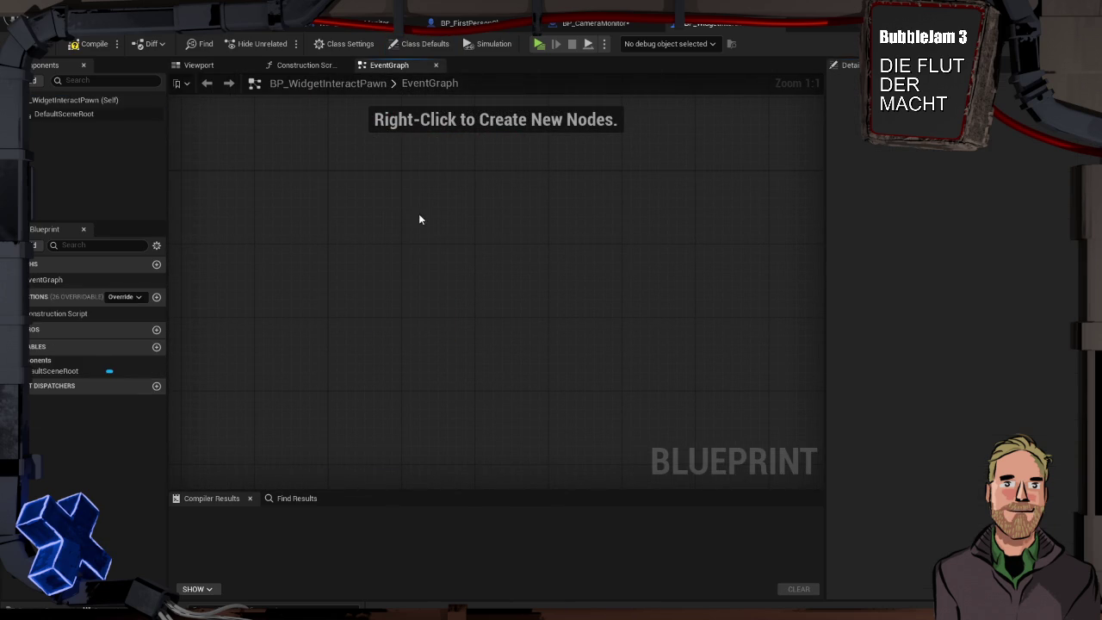
pyautogui.hotkey('ctrl', 'v')
pyautogui.click(613, 253)
pyautogui.moveTo(550, 155)
pyautogui.mouseDown()
pyautogui.moveTo(404, 153)
pyautogui.moveTo(435, 172)
pyautogui.mouseUp()
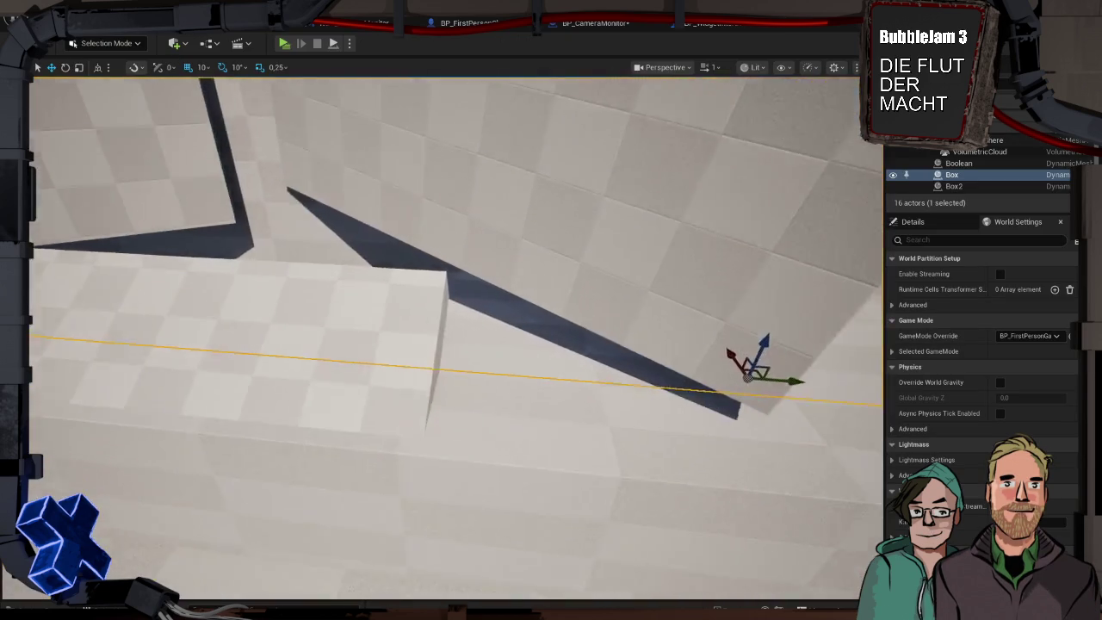
# Frame Box3 by the MUH! sign in the level, then return to BP_WidgetInteractPawn's event graph
pyautogui.click(506, 320)
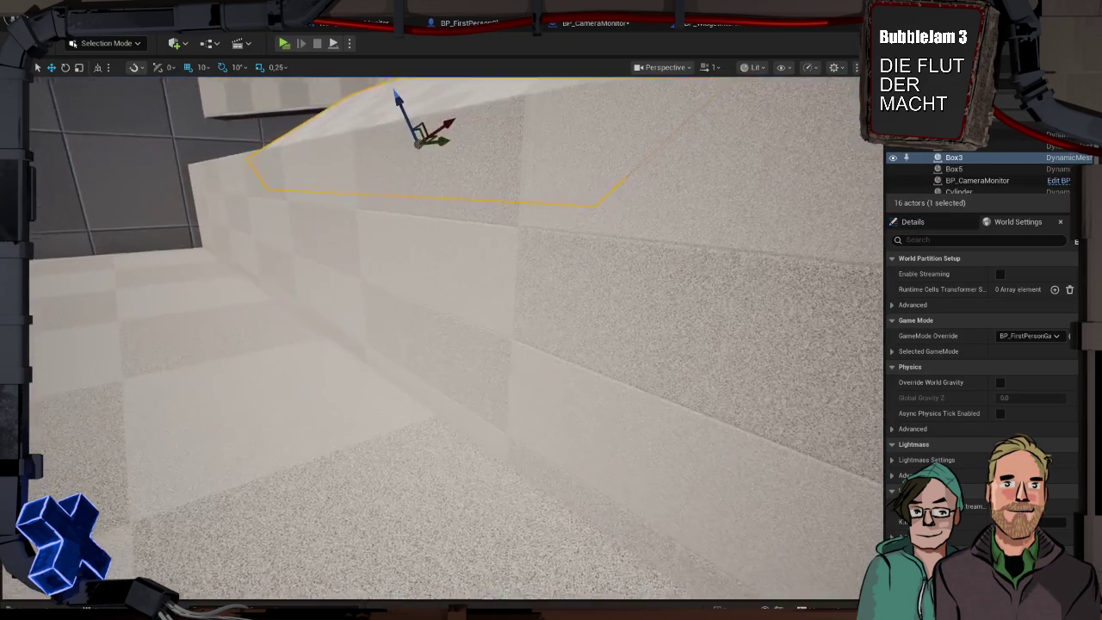
pyautogui.press('f')
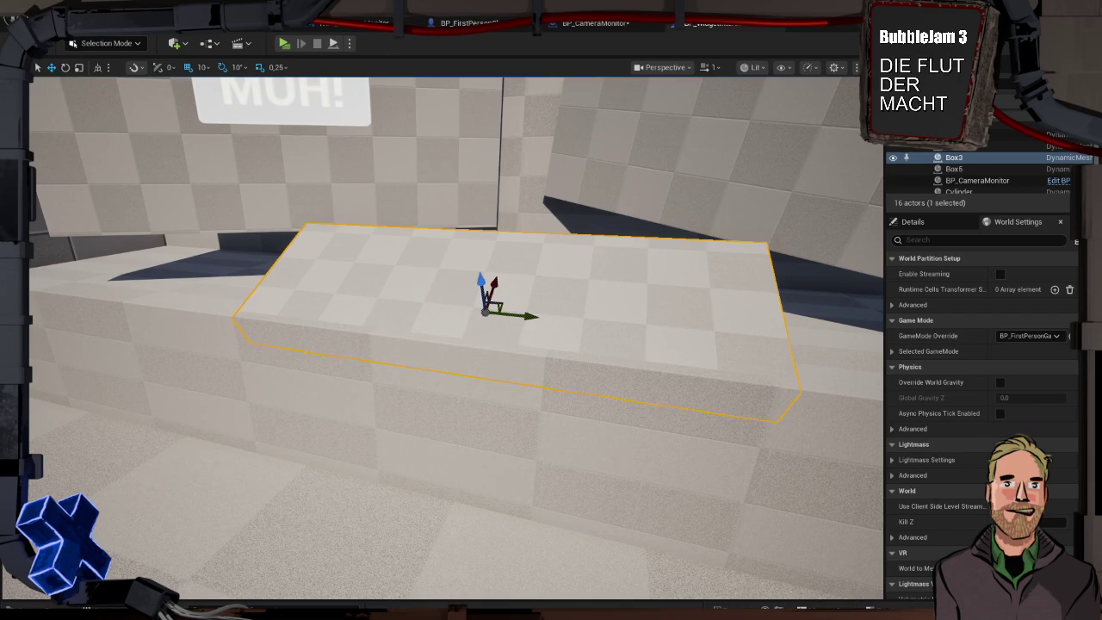
pyautogui.scroll(-3, 356, 177)
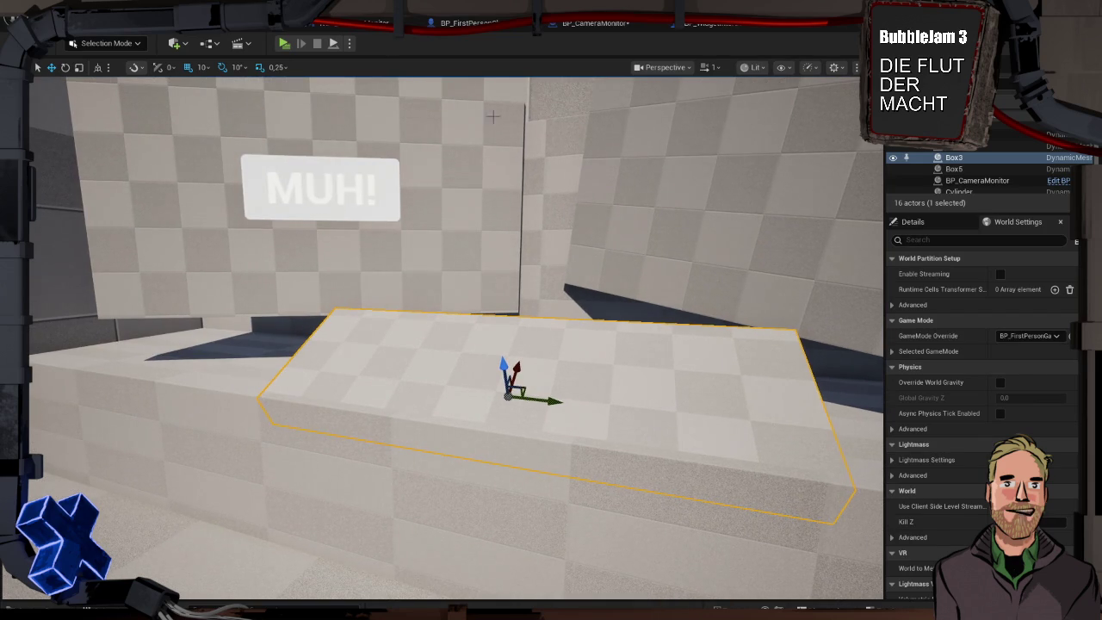
pyautogui.click(705, 24)
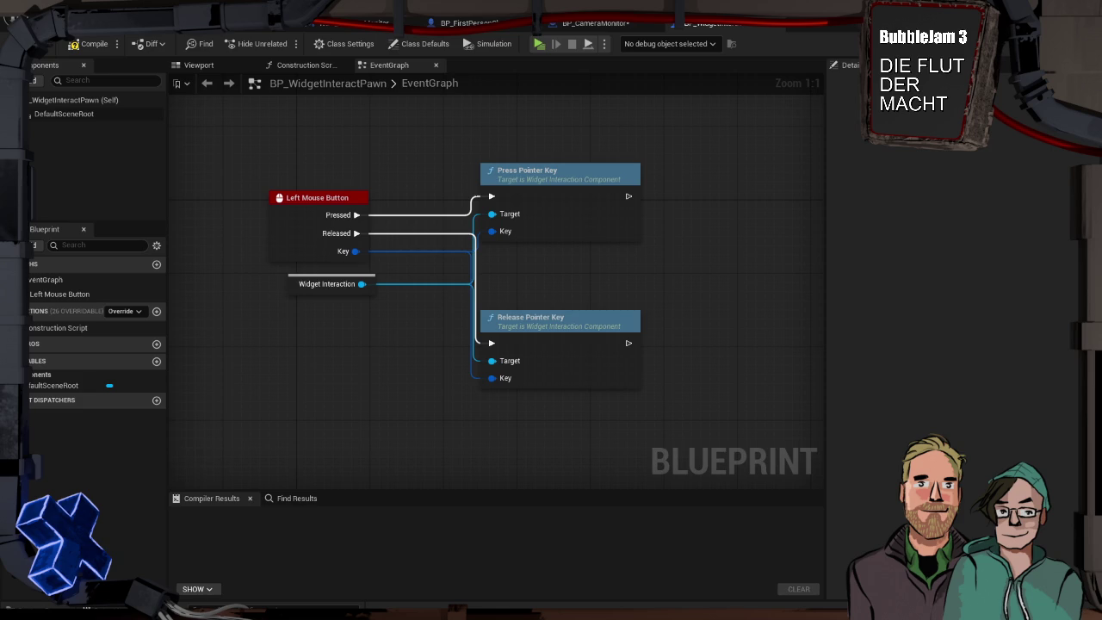
# Show BP_WidgetInteractPawn's Class Defaults: Auto Possess Player Disabled, Auto Possess AI Placed in World
pyautogui.click(120, 99)
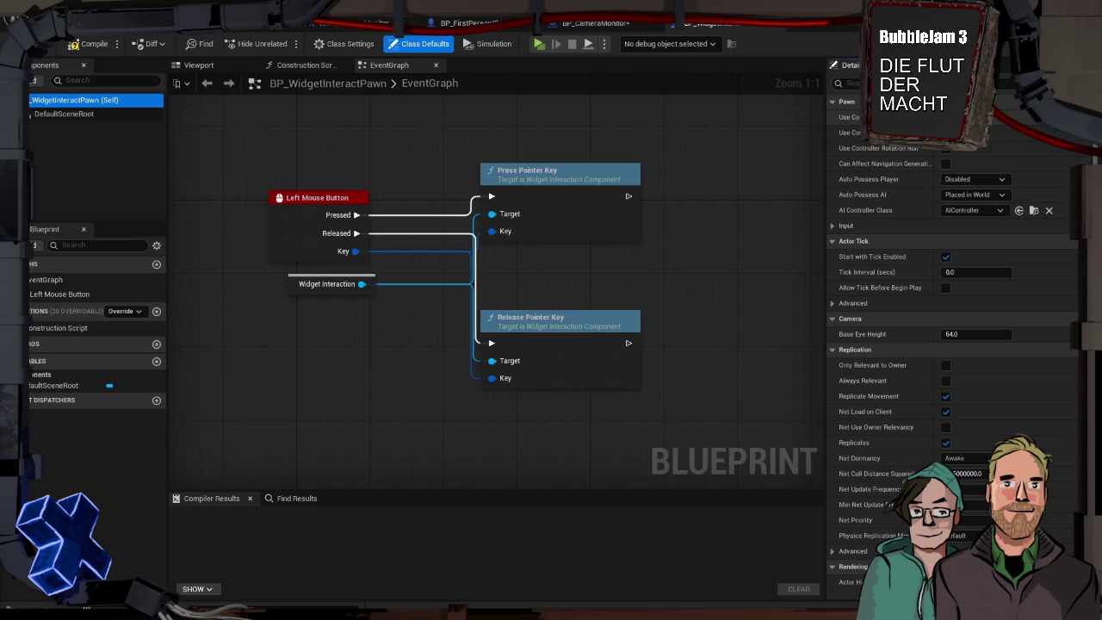
pyautogui.click(947, 132)
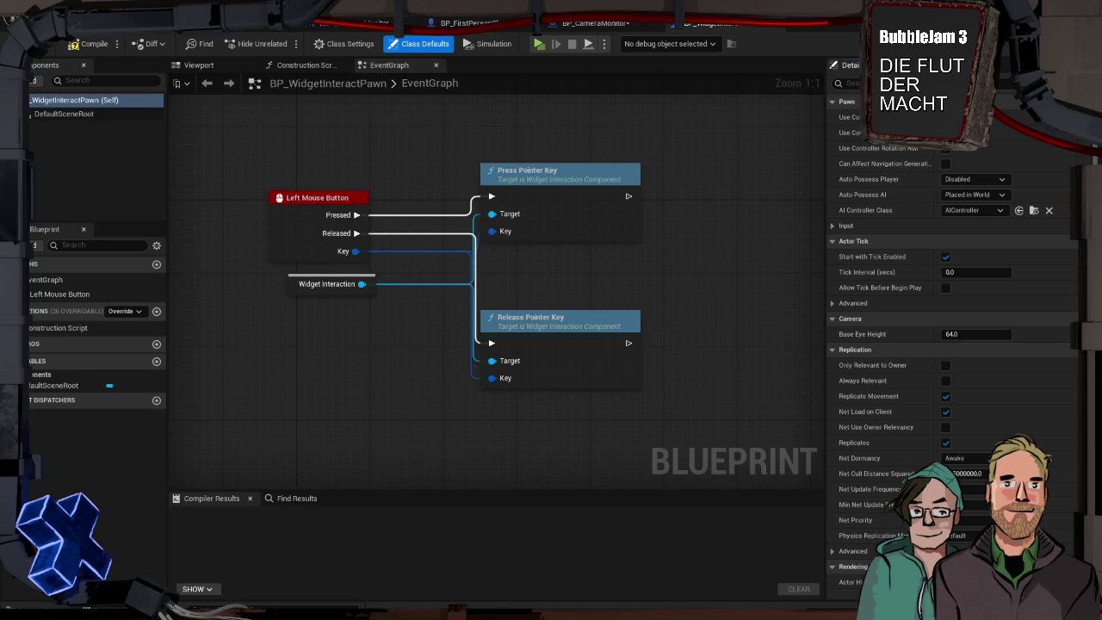
# Add a WidgetInteraction component to BP_WidgetInteractPawn and recompile it without errors
pyautogui.click(73, 44)
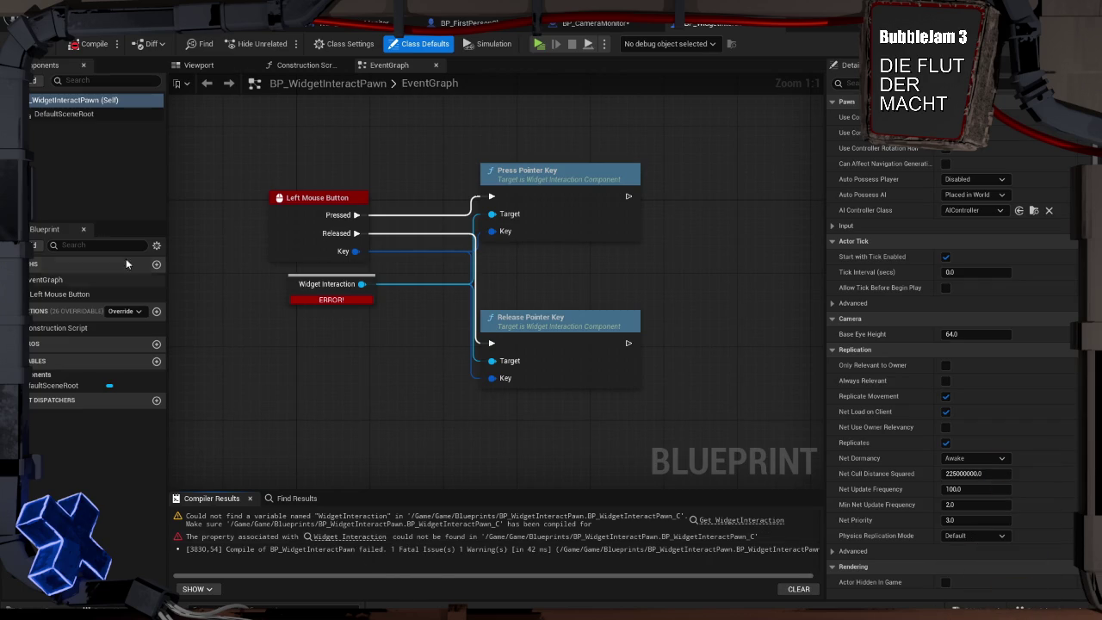
pyautogui.click(61, 153)
pyautogui.click(37, 80)
pyautogui.write('widg')
pyautogui.write('t')
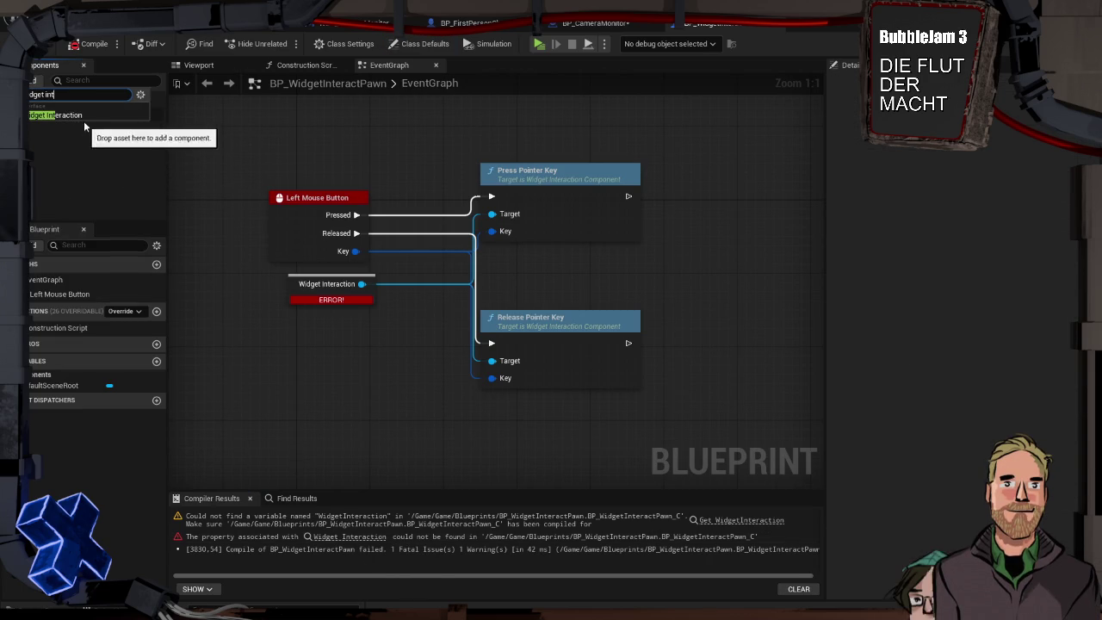
pyautogui.click(83, 121)
pyautogui.press('Return')
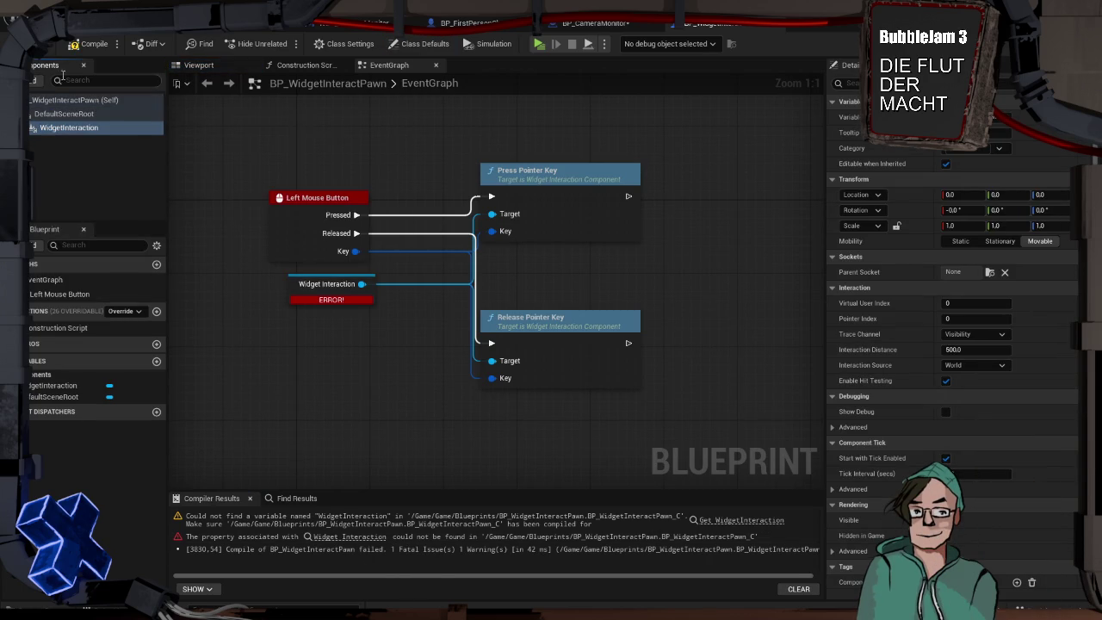
pyautogui.click(94, 44)
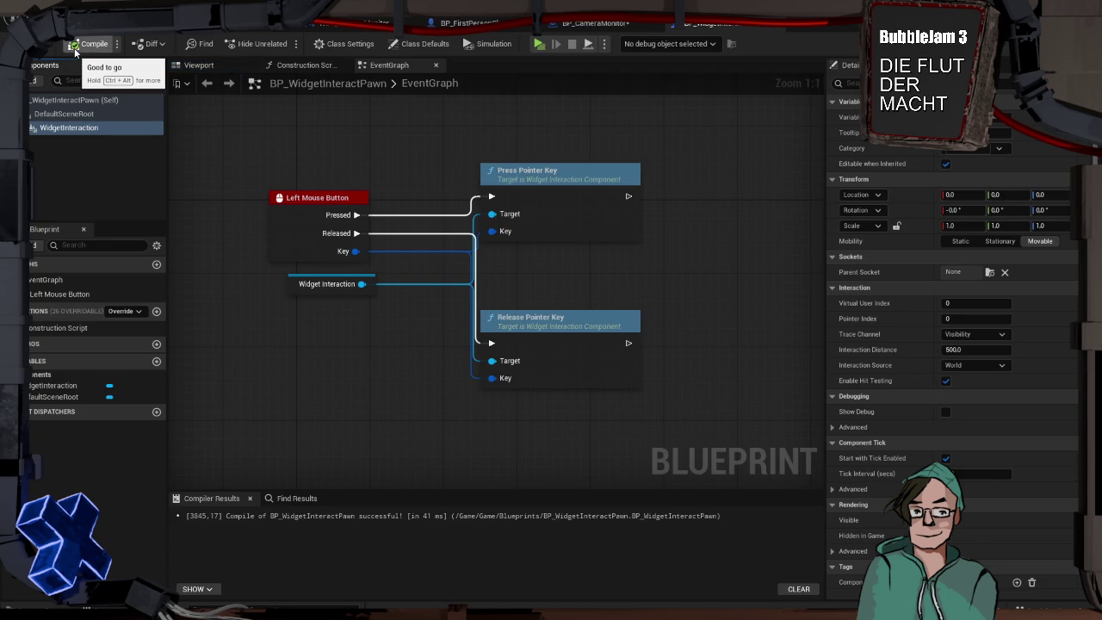
# Place BP_WidgetInteractPawn from the Content Drawer on the level floor facing the wall
pyautogui.click(361, 22)
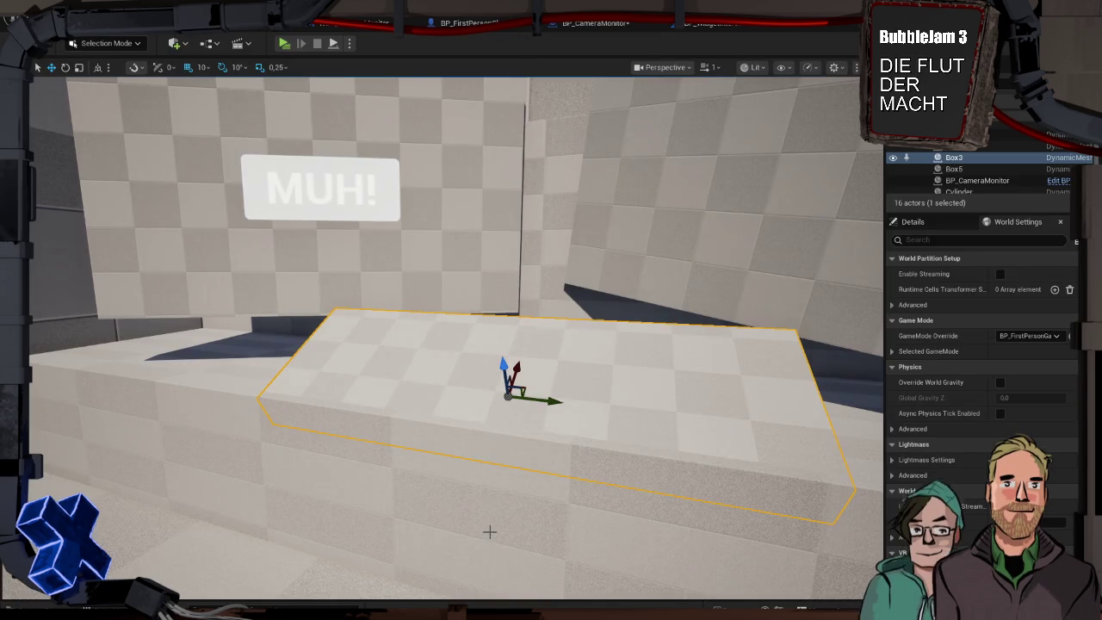
pyautogui.scroll(-10, 441, 345)
pyautogui.hotkey('ctrl', 'space')
pyautogui.click(344, 465)
pyautogui.moveTo(344, 465); pyautogui.dragTo(373, 358)
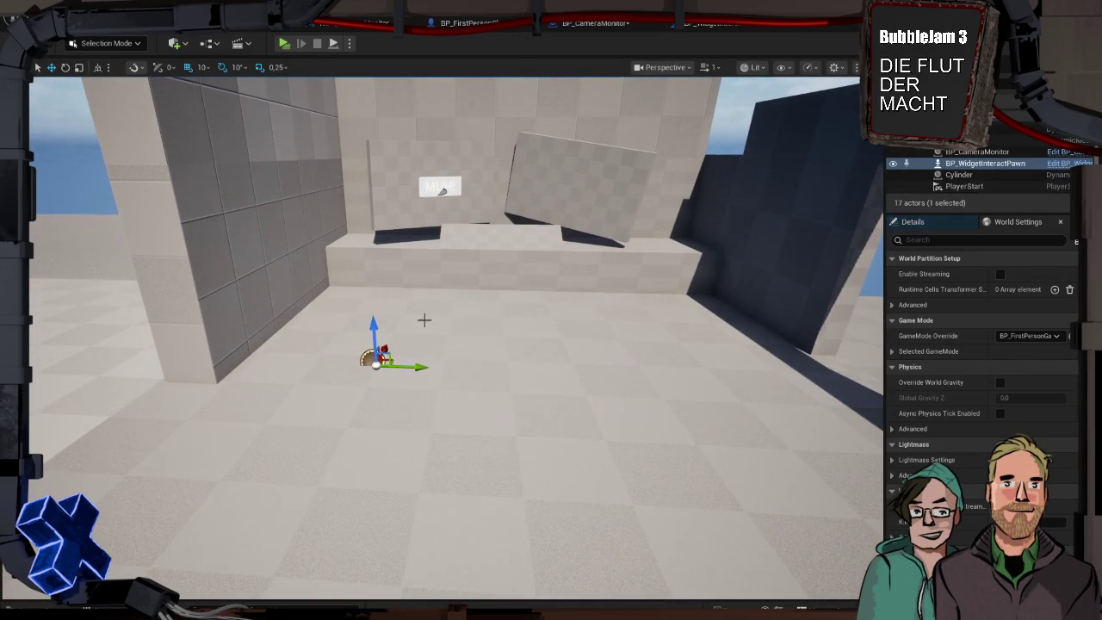
pyautogui.click(457, 305)
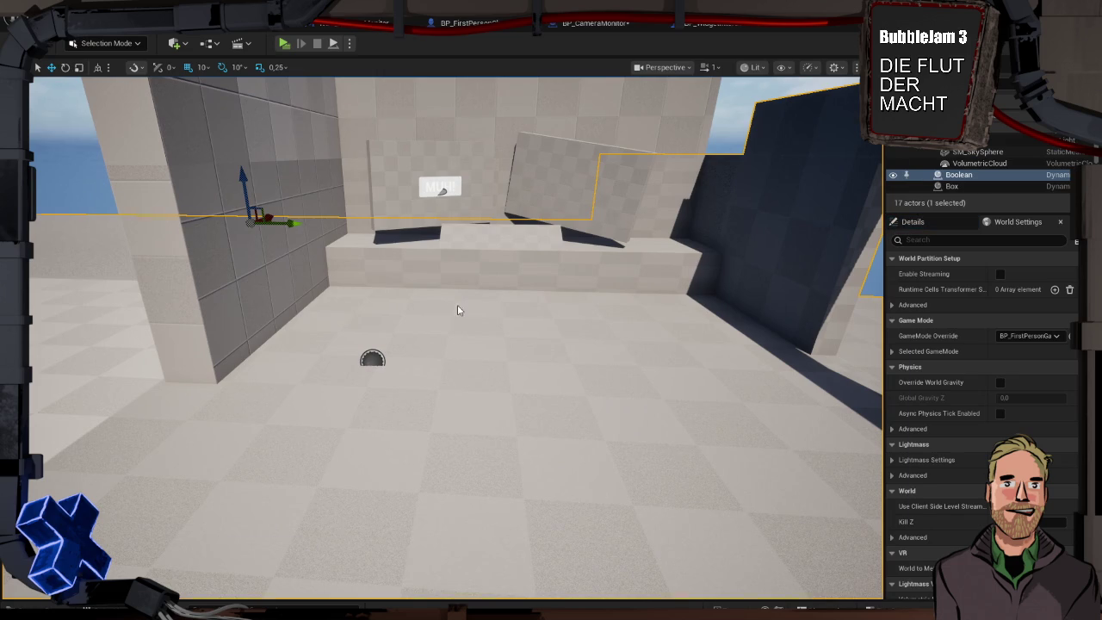
# Play the level, walk forward toward the MUH! sign, then stop the session
pyautogui.hotkey('alt', 'p')
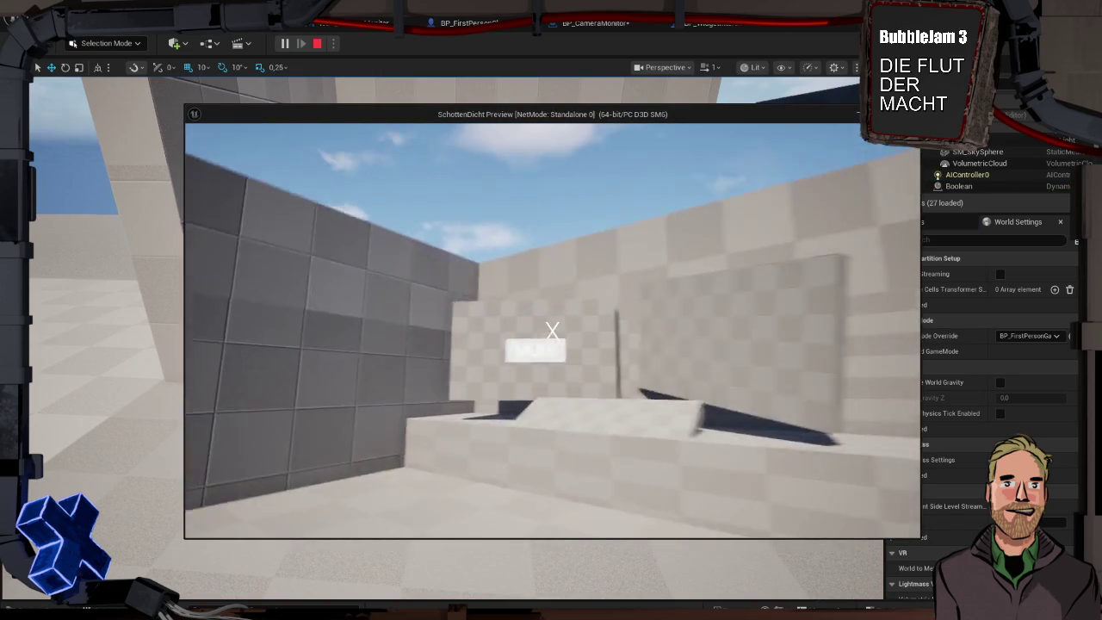
pyautogui.press('w')
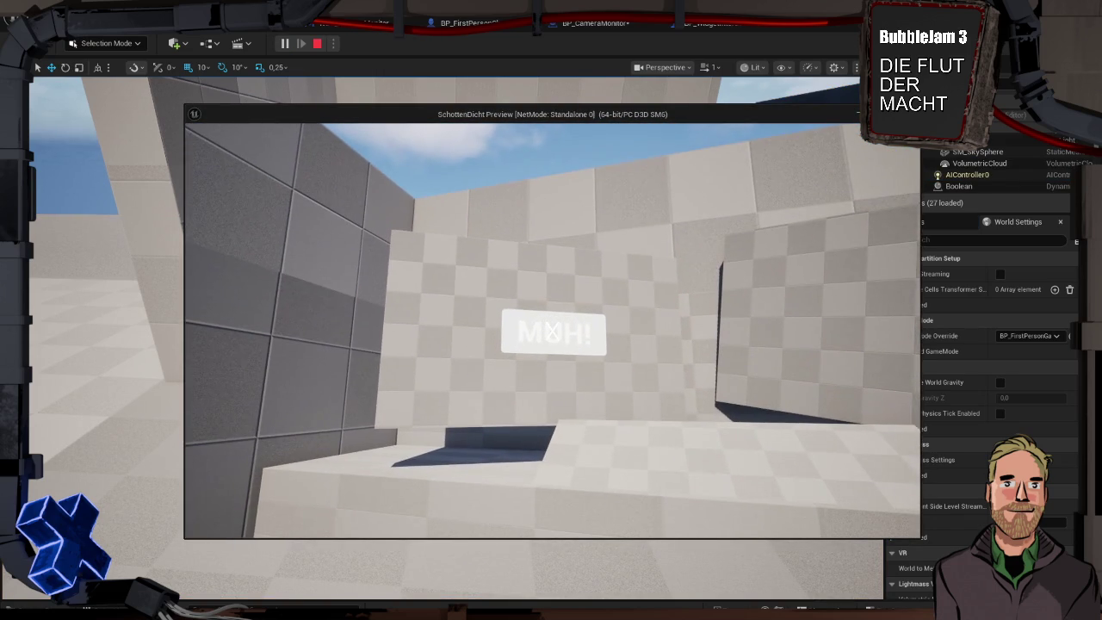
pyautogui.press('Escape')
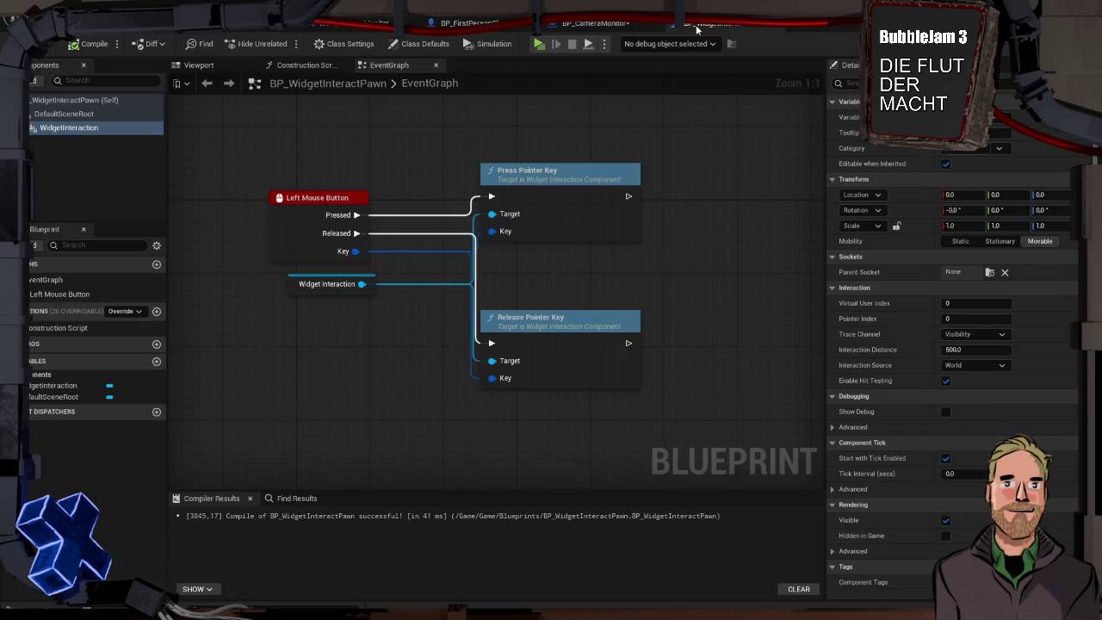
# Open WBP_CameraMonitor, the widget class of BP_CameraMonitor's MUH! component, in the Designer
pyautogui.click(688, 24)
pyautogui.click(594, 23)
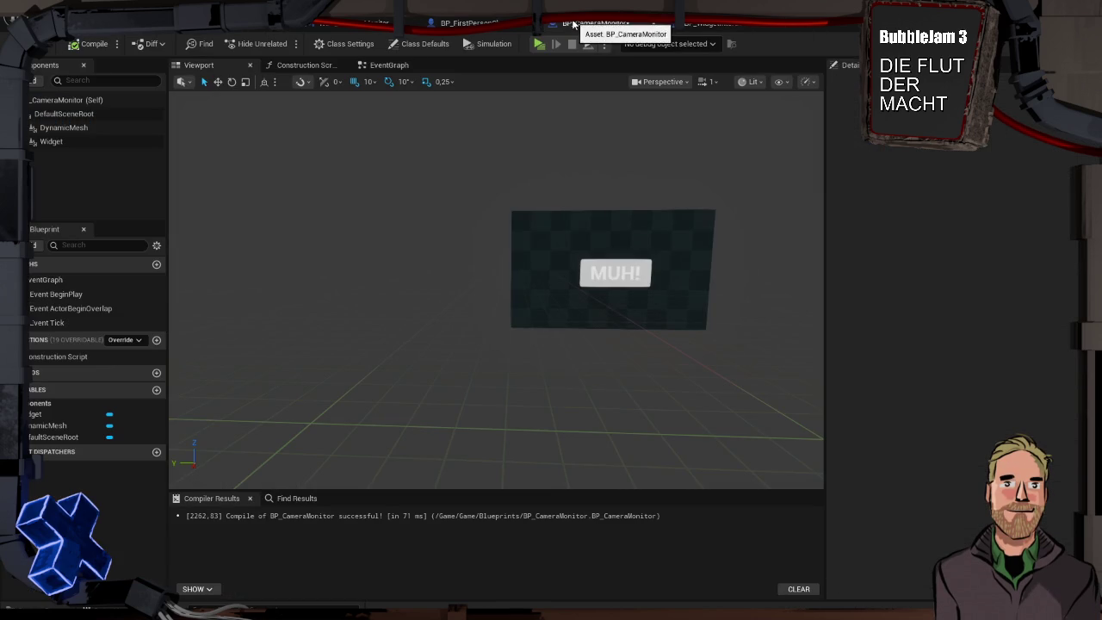
pyautogui.click(633, 264)
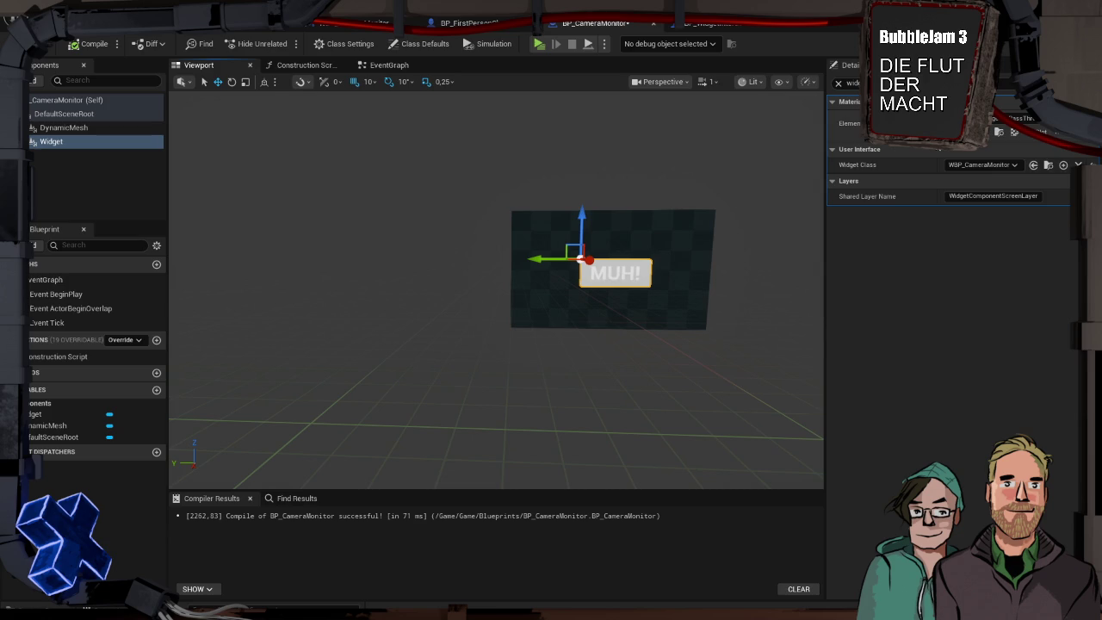
pyautogui.click(1047, 164)
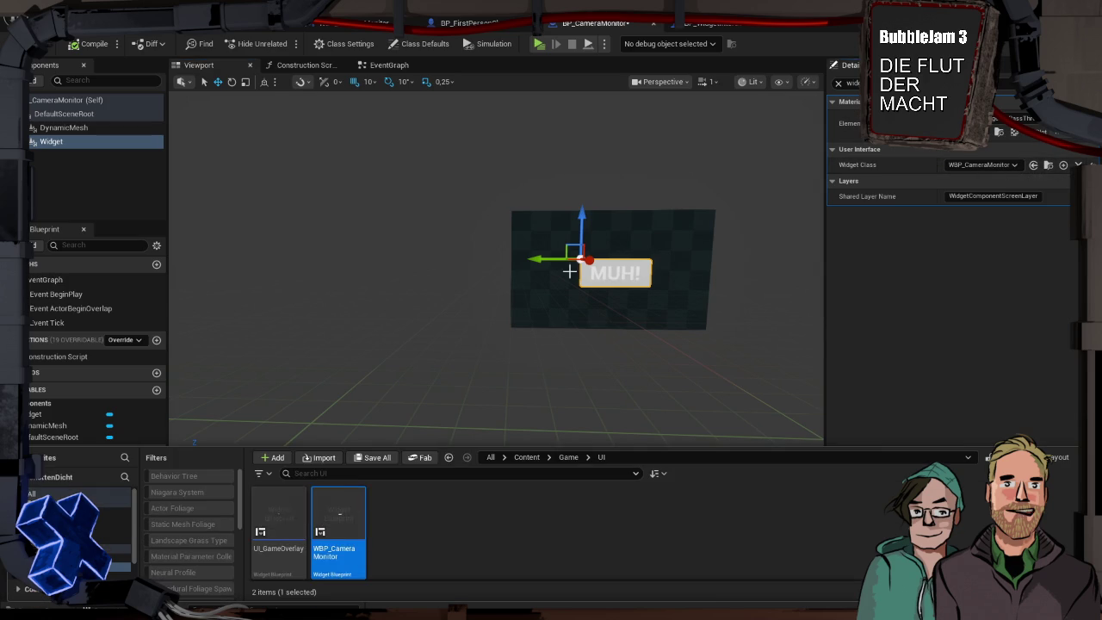
pyautogui.doubleClick(330, 527)
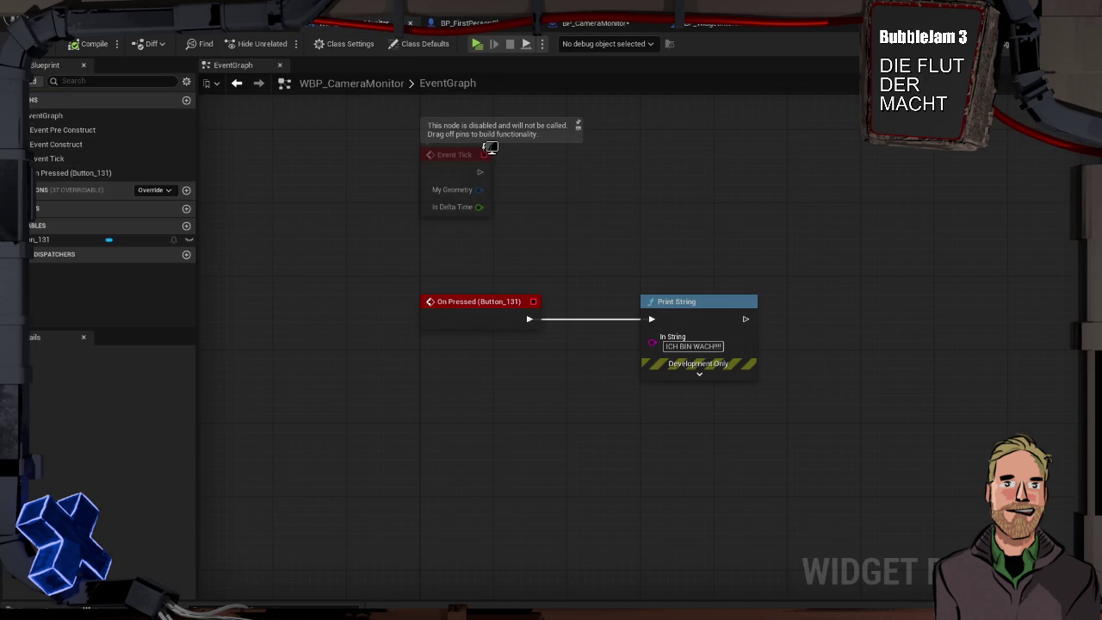
pyautogui.click(1005, 45)
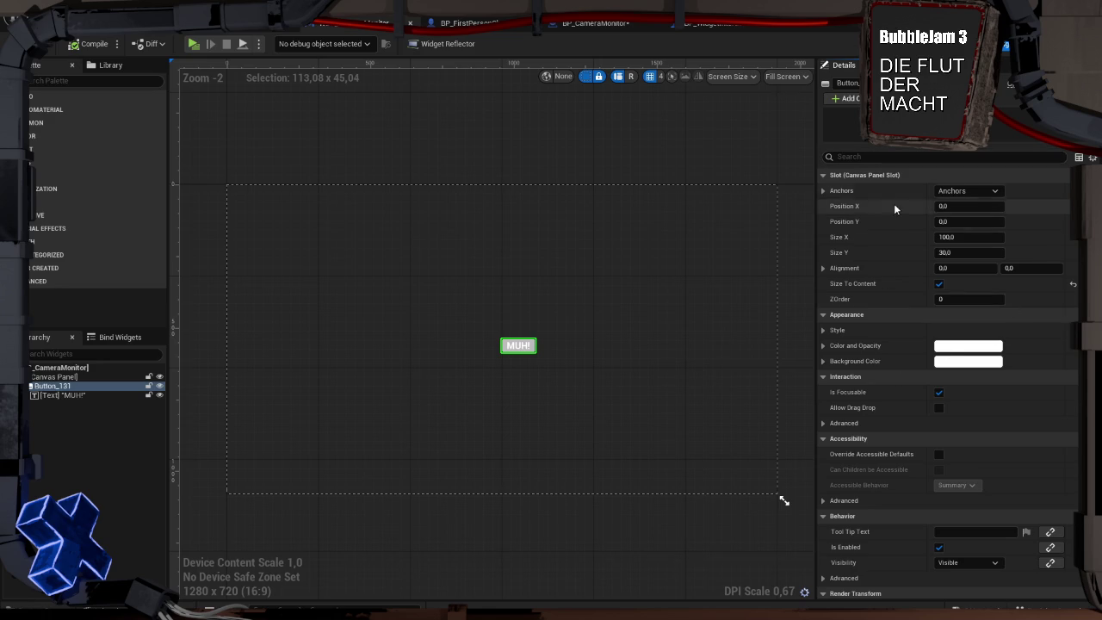
# Remove the MUH! button's On Hovered event node from the widget graph
pyautogui.scroll(-8, 886, 289)
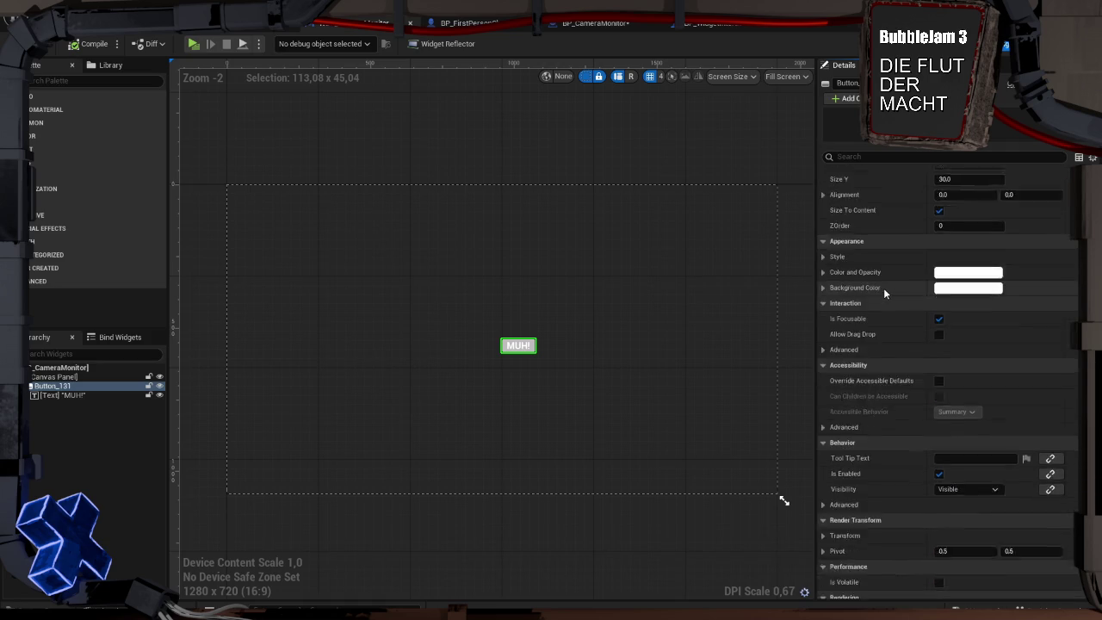
pyautogui.scroll(-1, 883, 293)
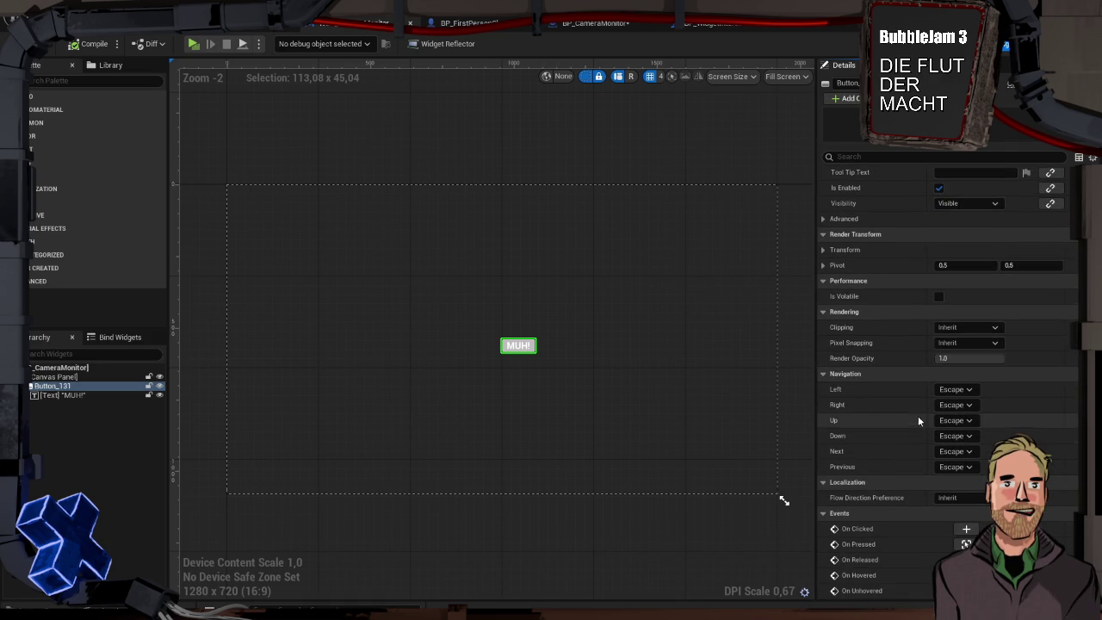
pyautogui.click(966, 575)
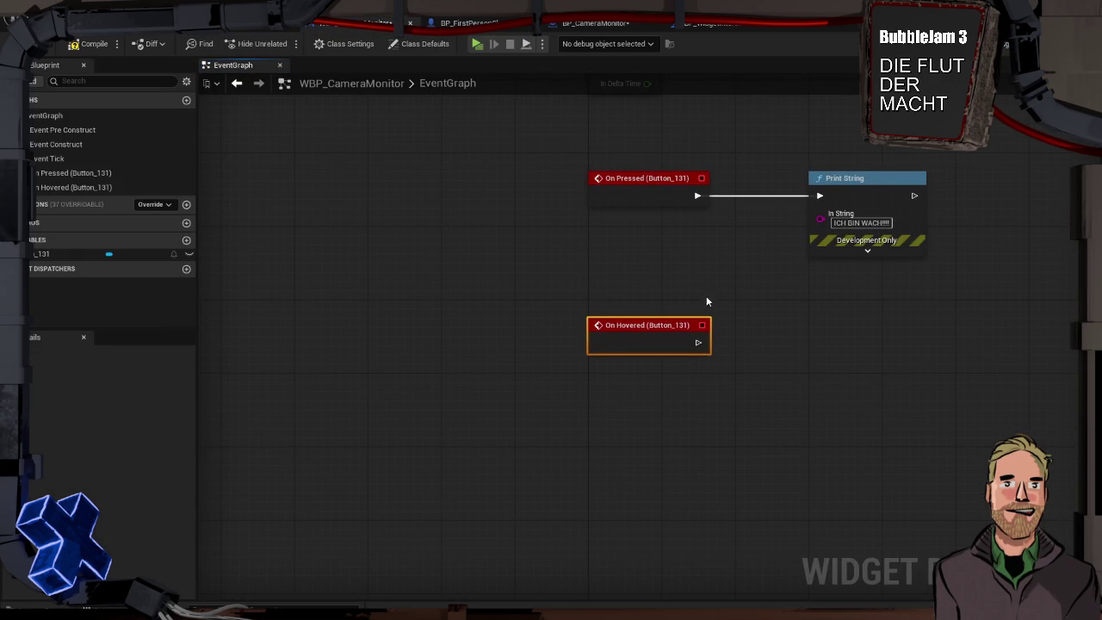
pyautogui.press('Delete')
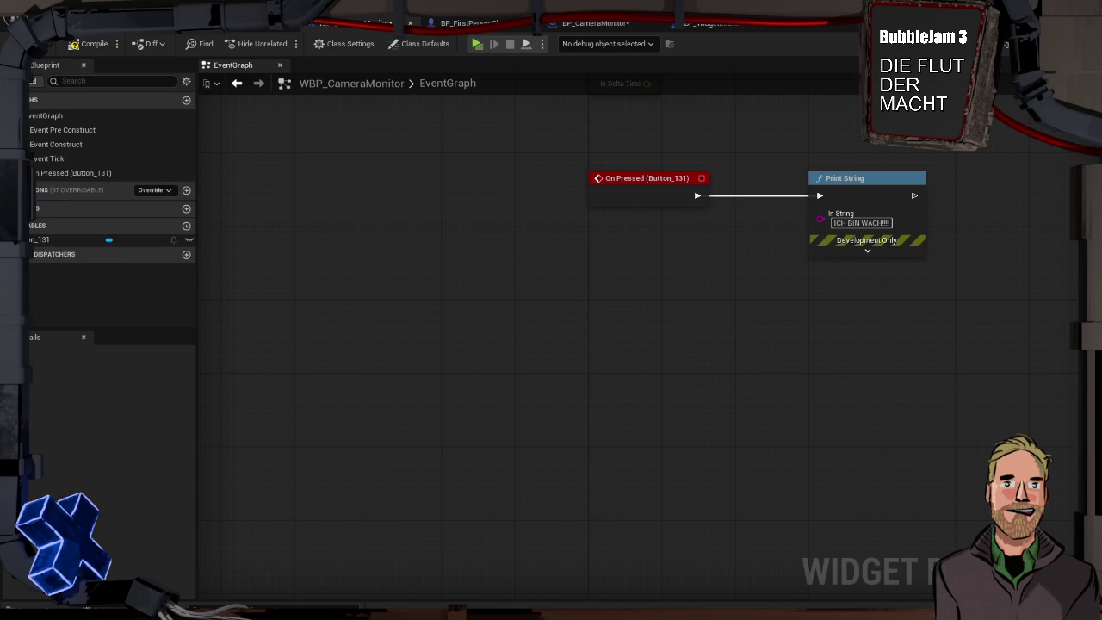
# Give the MUH! button's Hovered style a red tint, compile, and start a play test
pyautogui.click(1005, 46)
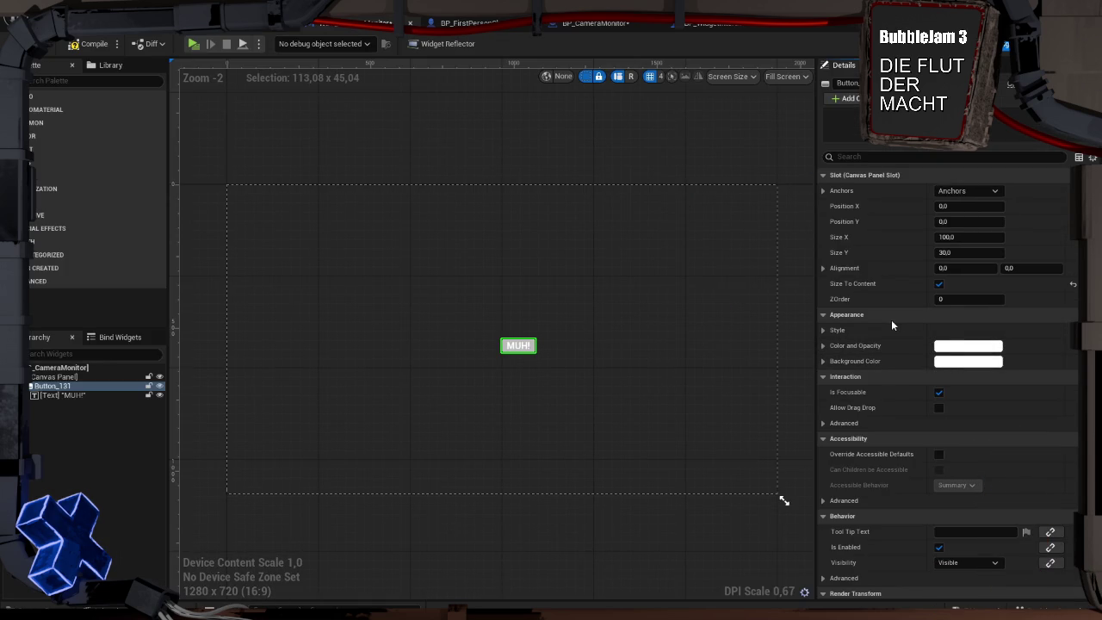
pyautogui.click(823, 332)
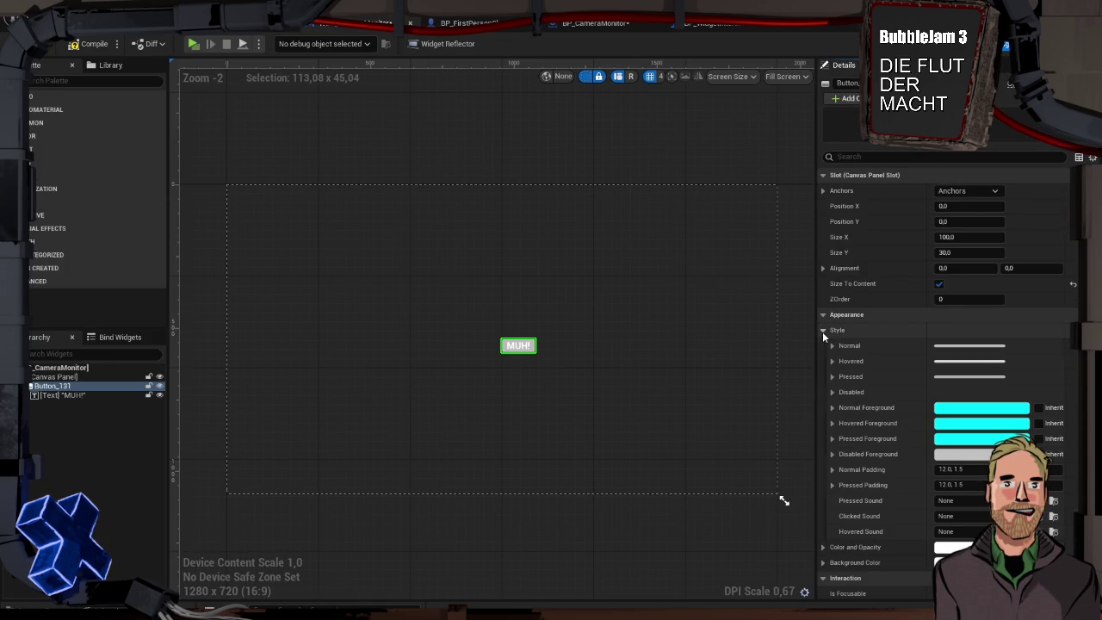
pyautogui.click(879, 362)
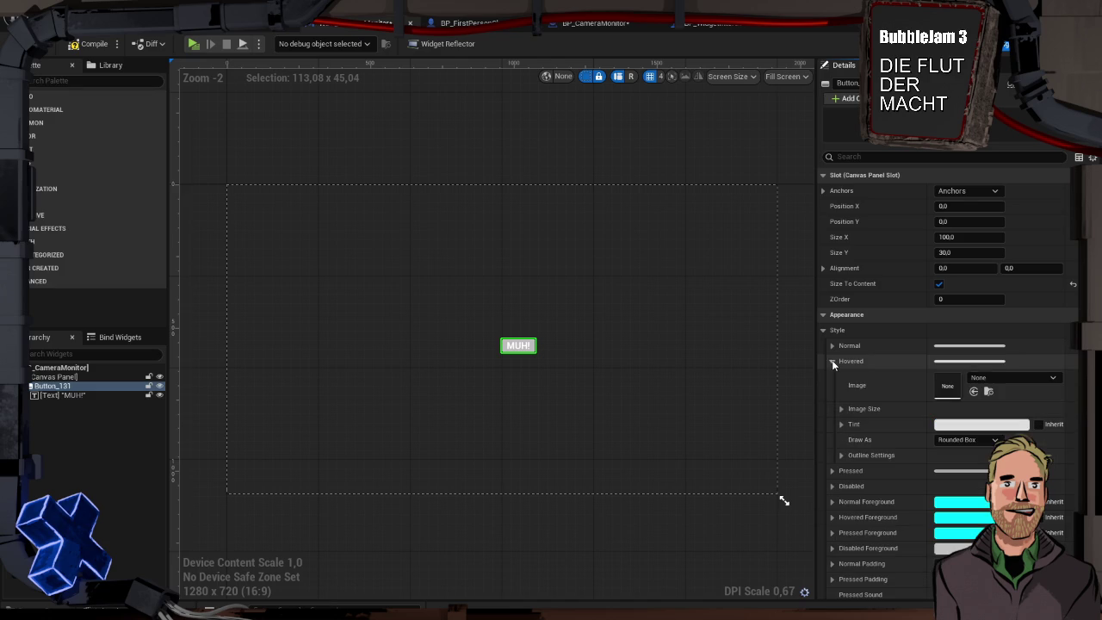
pyautogui.click(959, 424)
pyautogui.moveTo(760, 375); pyautogui.dragTo(809, 375)
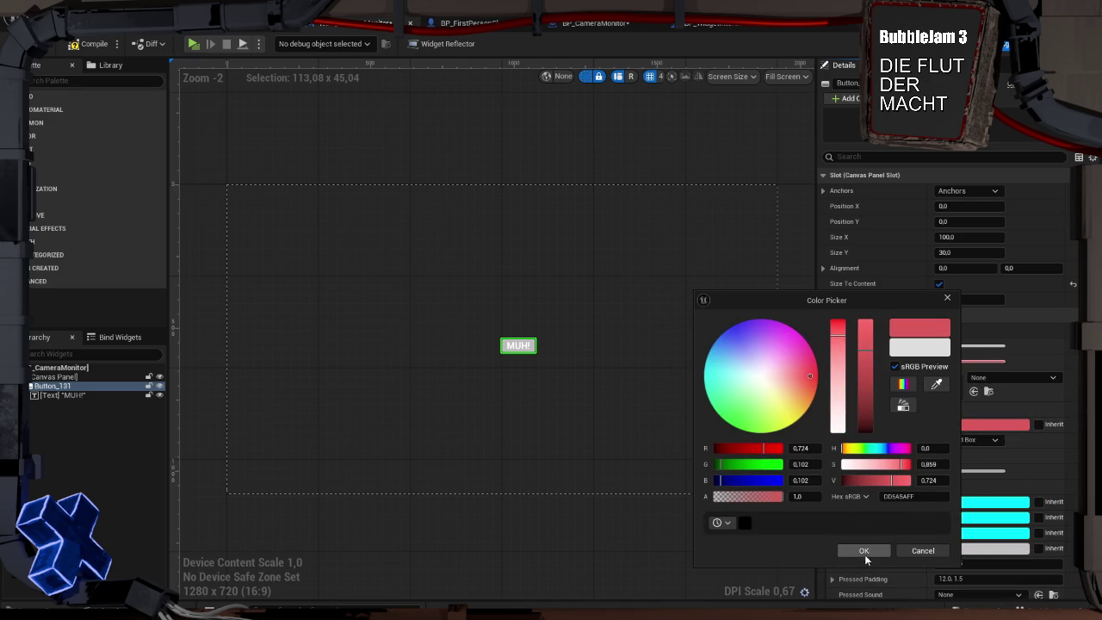
pyautogui.click(861, 550)
pyautogui.click(93, 43)
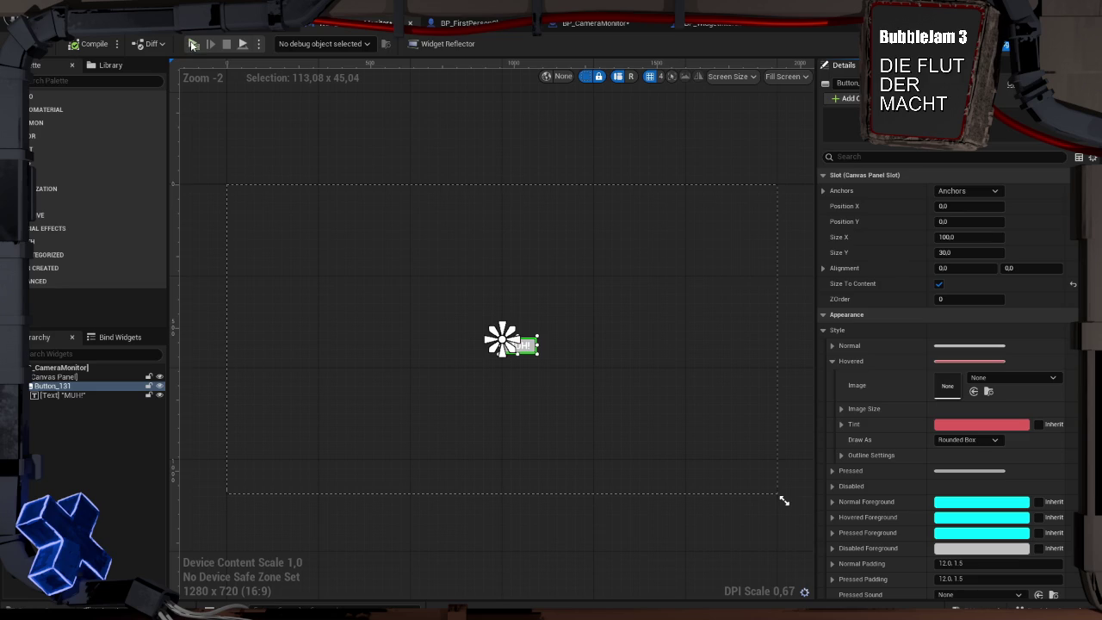
pyautogui.click(193, 43)
# Walk up to, back from, and toward the MUH! button in the running game, then stop
pyautogui.press('w')
pyautogui.press('s')
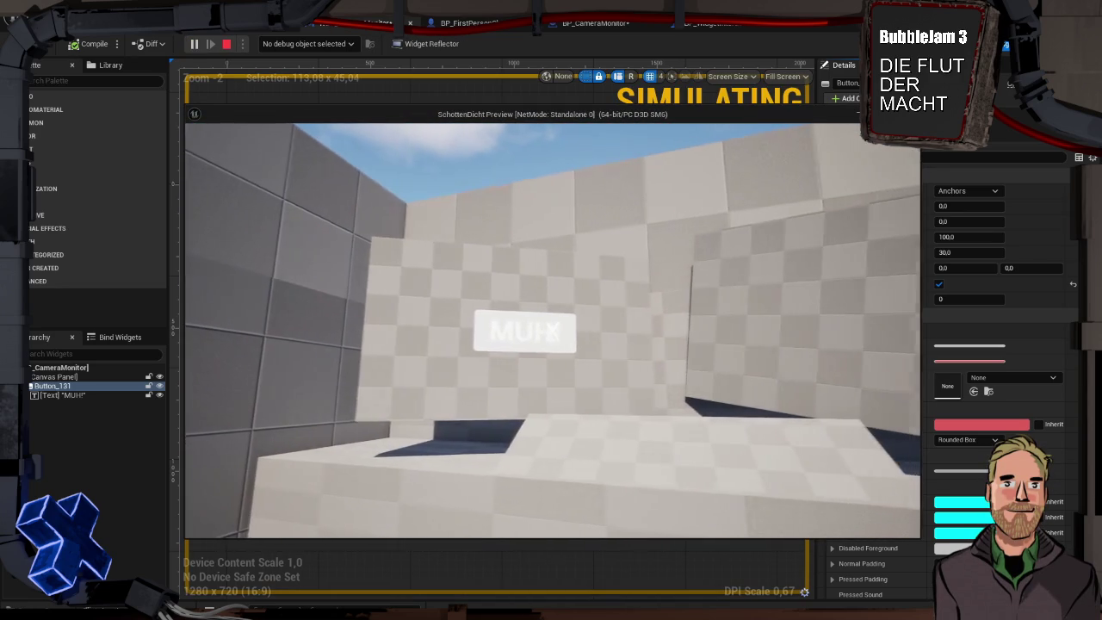
pyautogui.press('w')
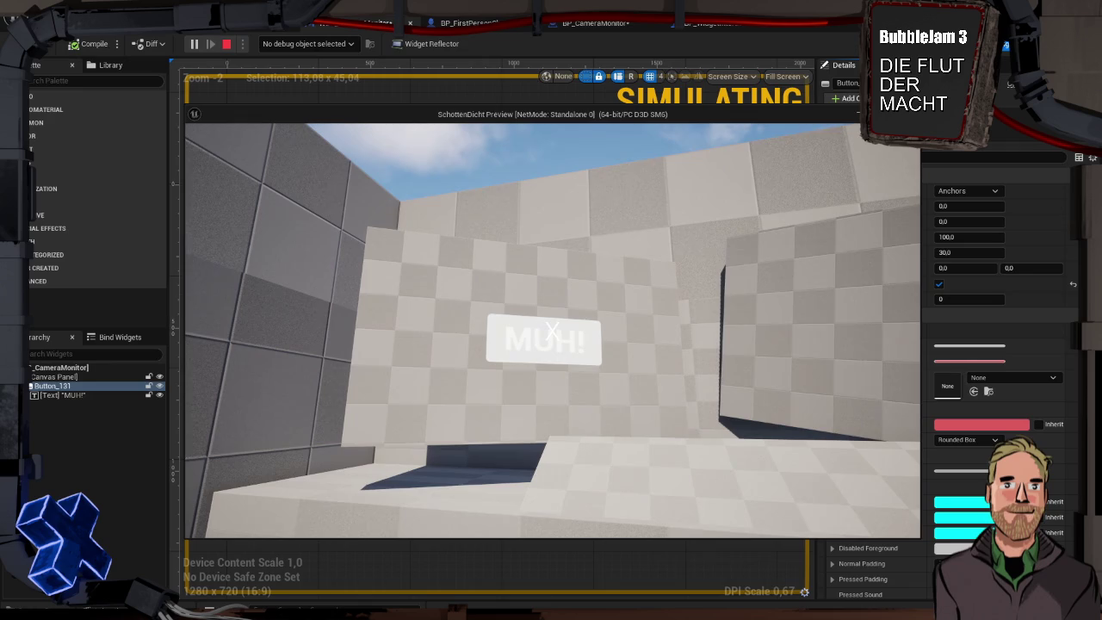
pyautogui.press('Escape')
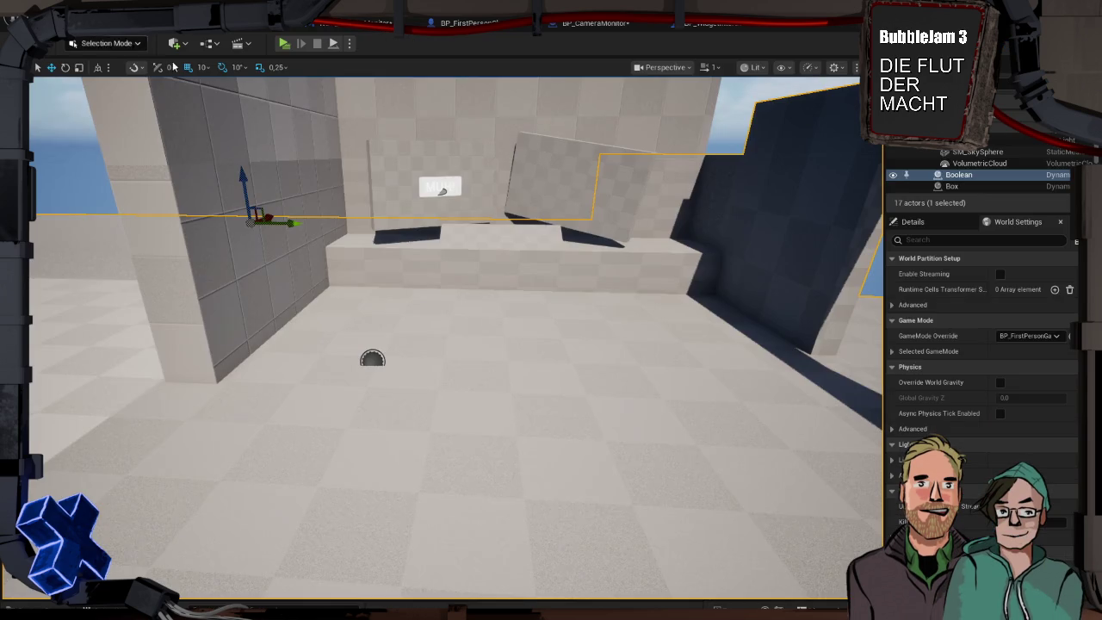
# Select the BP_CameraMonitor panel on the level wall and adjust the view around it
pyautogui.click(624, 275)
pyautogui.click(430, 185)
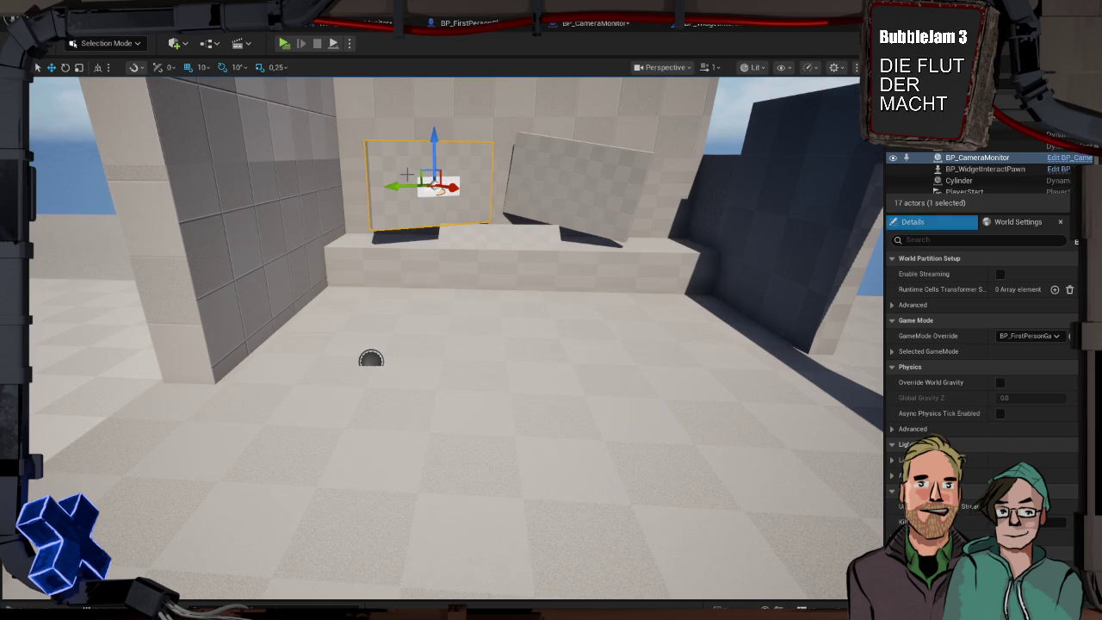
pyautogui.scroll(-8, 625, 275)
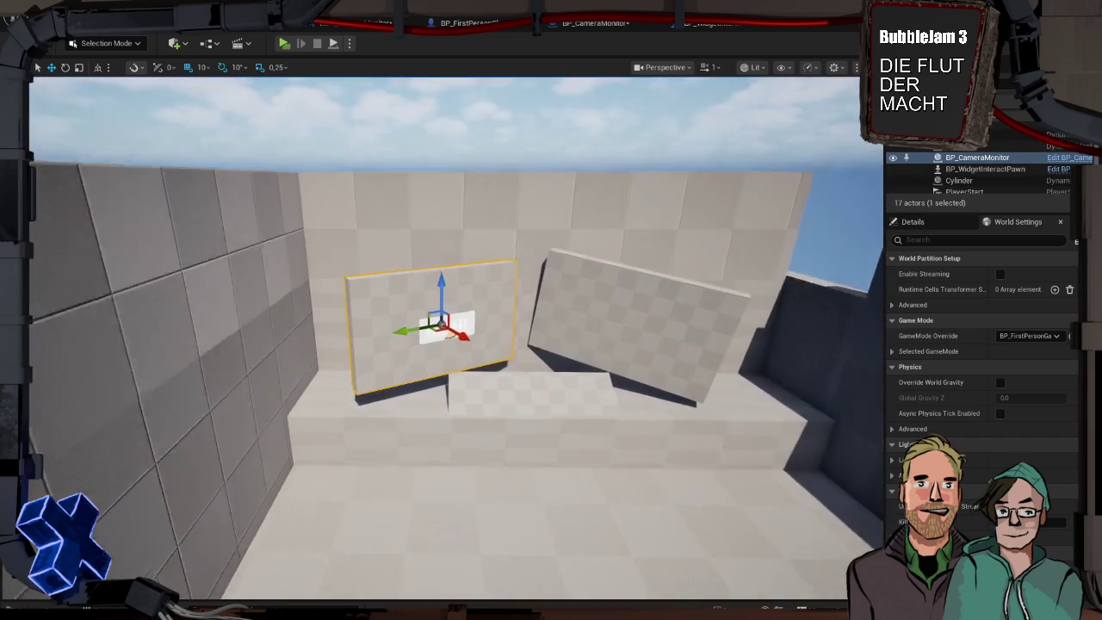
pyautogui.scroll(4, 642, 290)
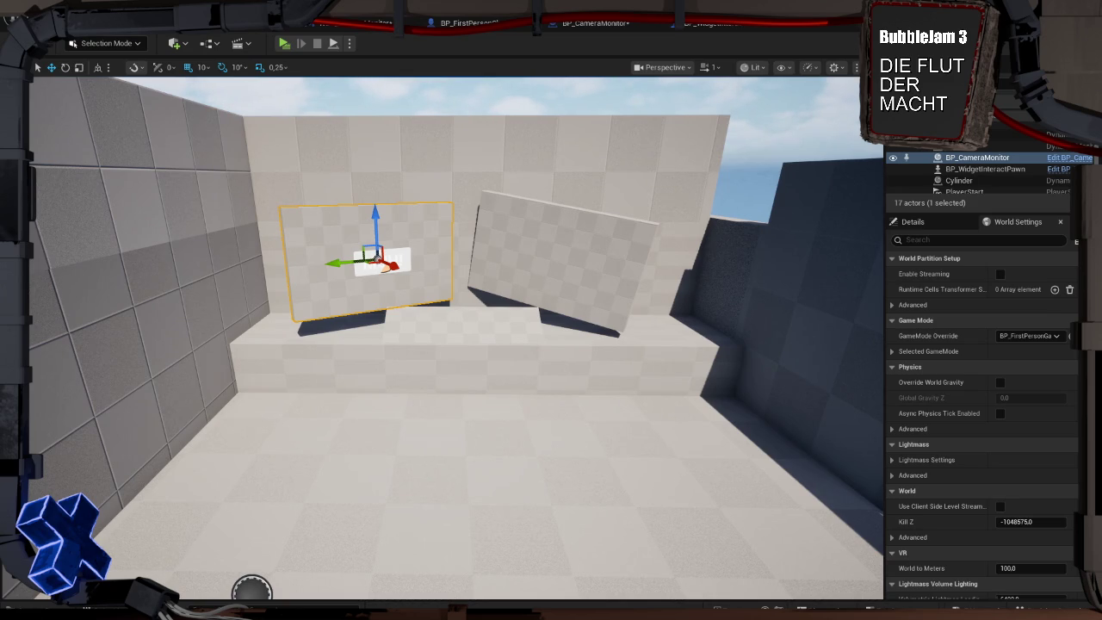
# Set the placed BP_WidgetInteractPawn's Auto Possess Player to Player 0 and test-play the level
pyautogui.click(649, 267)
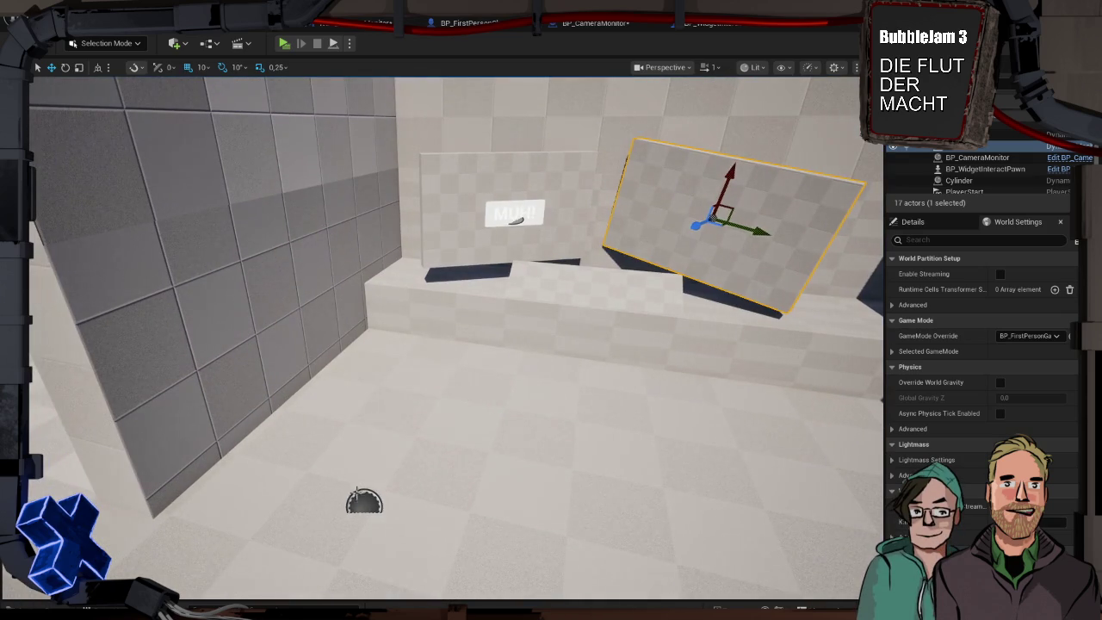
pyautogui.click(354, 496)
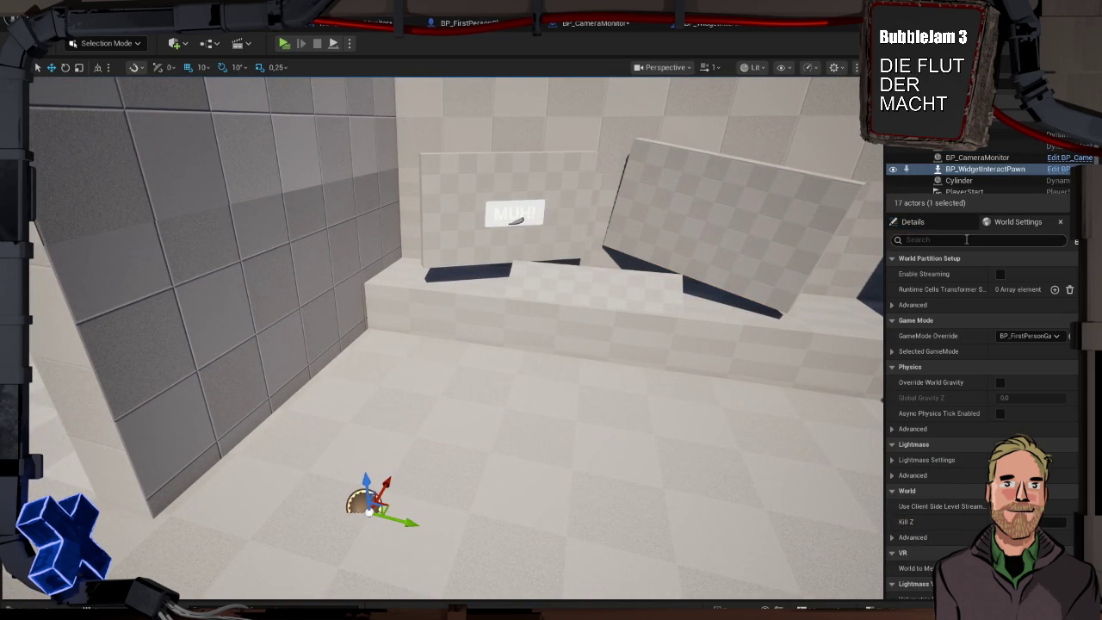
pyautogui.click(913, 221)
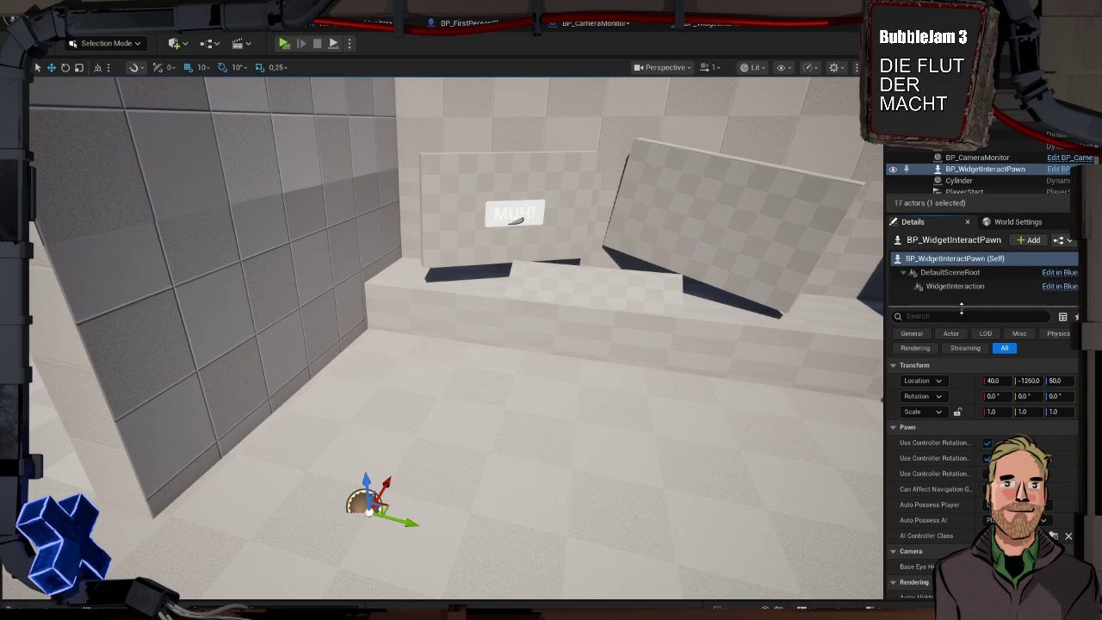
pyautogui.write('posess')
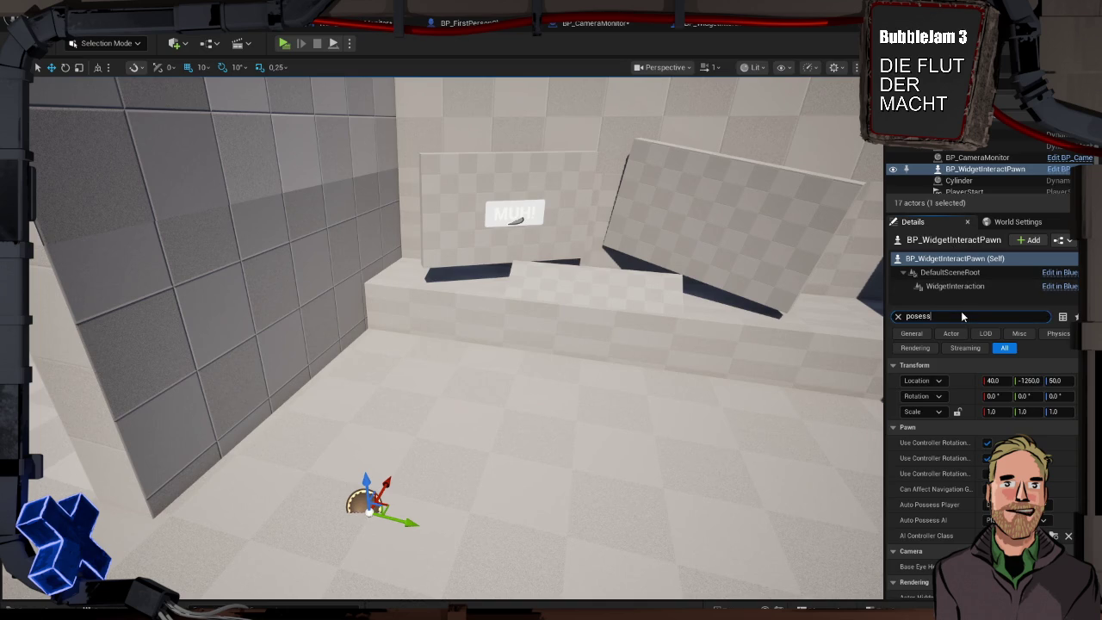
pyautogui.click(912, 333)
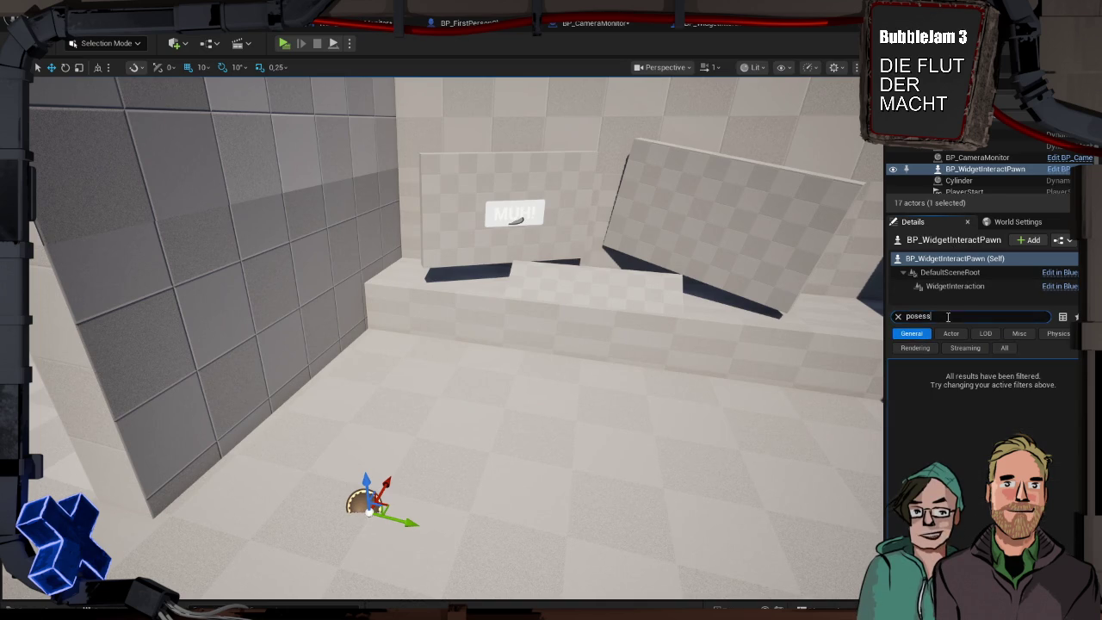
pyautogui.click(896, 317)
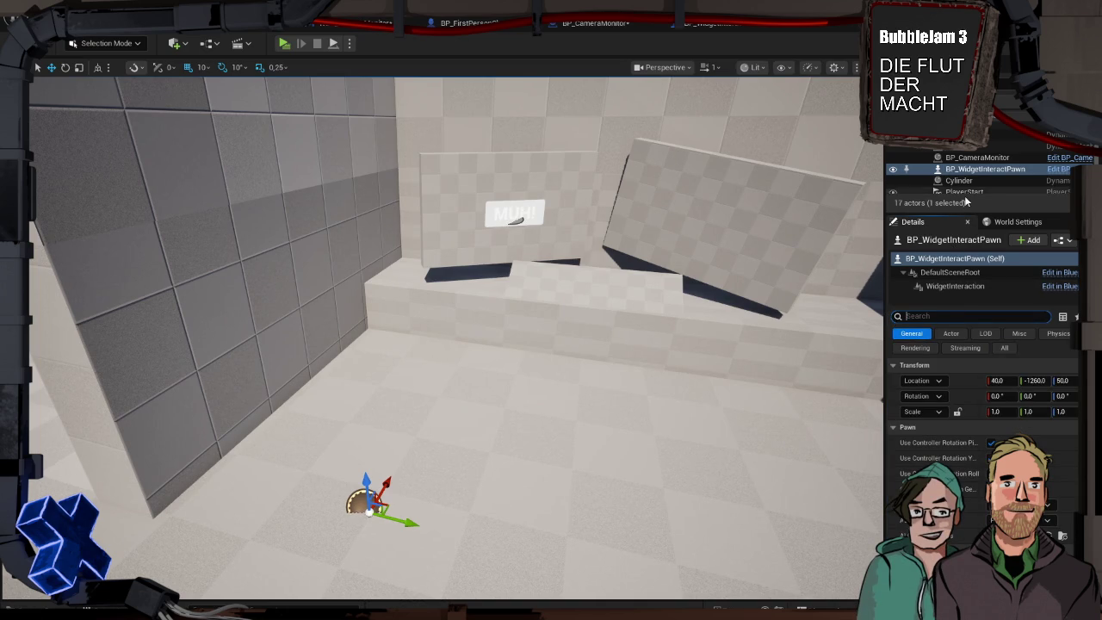
pyautogui.write('auto')
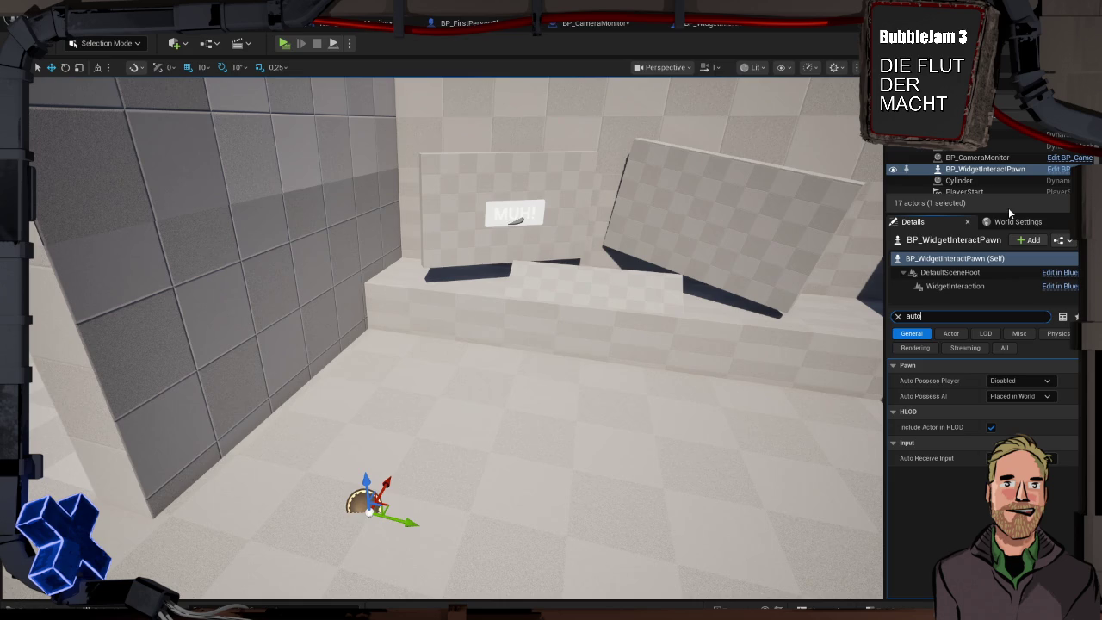
pyautogui.click(1013, 380)
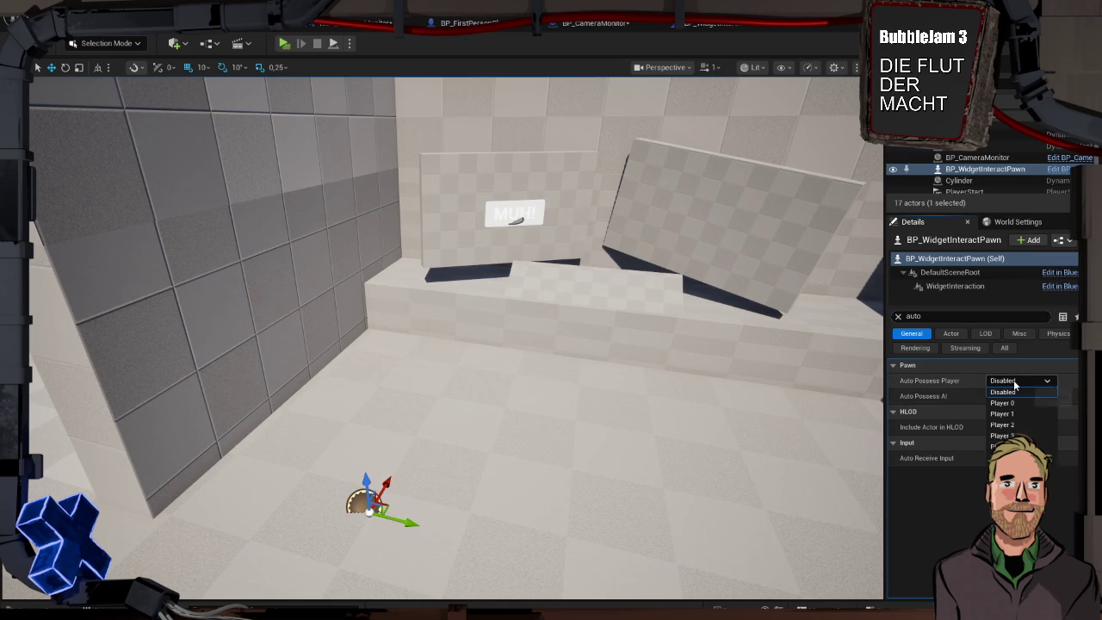
pyautogui.click(1020, 402)
pyautogui.scroll(-3, 816, 402)
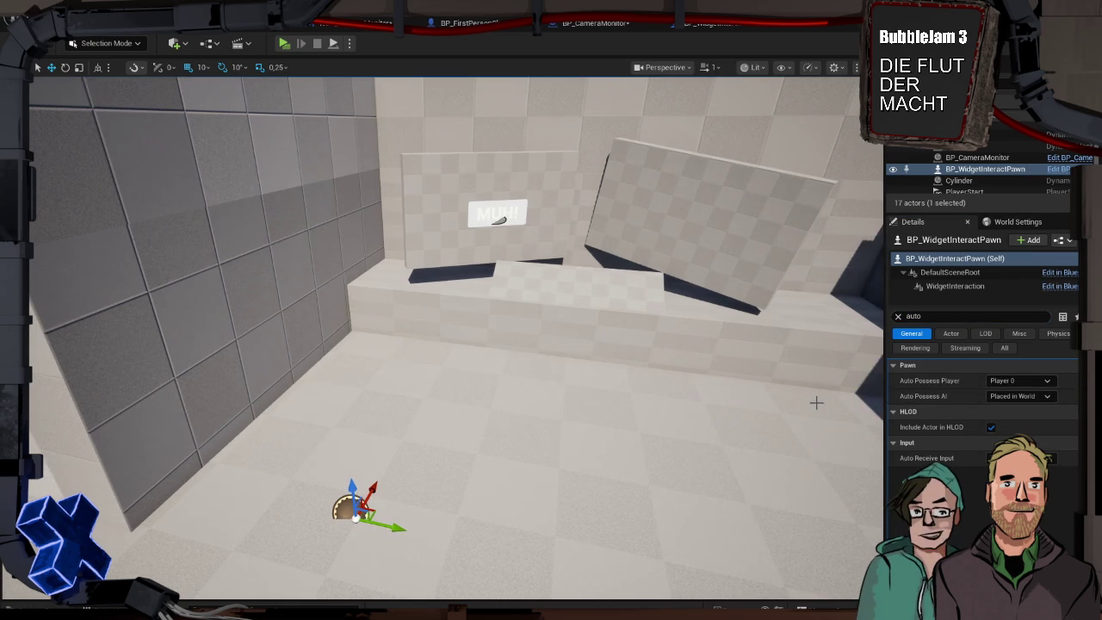
pyautogui.hotkey('alt', 'p')
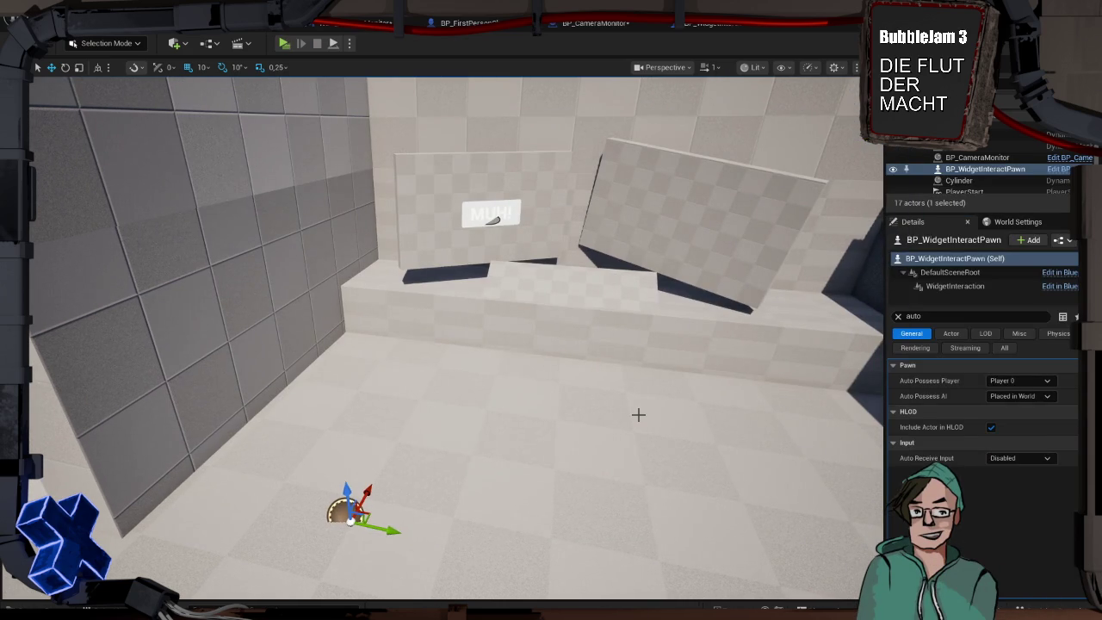
pyautogui.press('Escape')
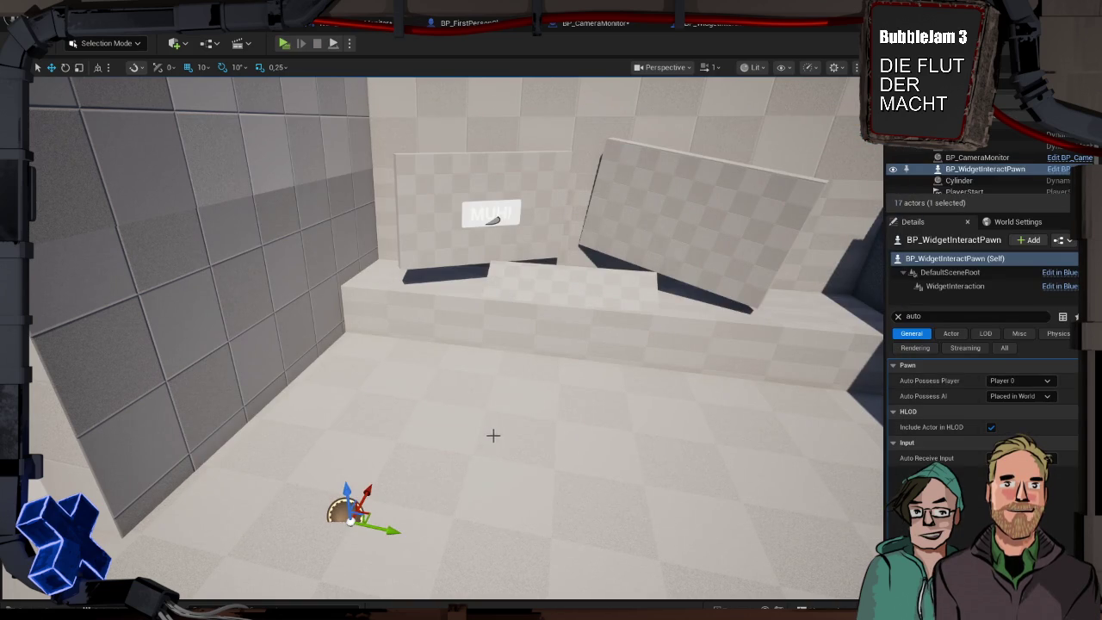
# Set the pawn's Auto Possess Player back to Disabled, keeping Auto Receive Input Disabled
pyautogui.click(491, 435)
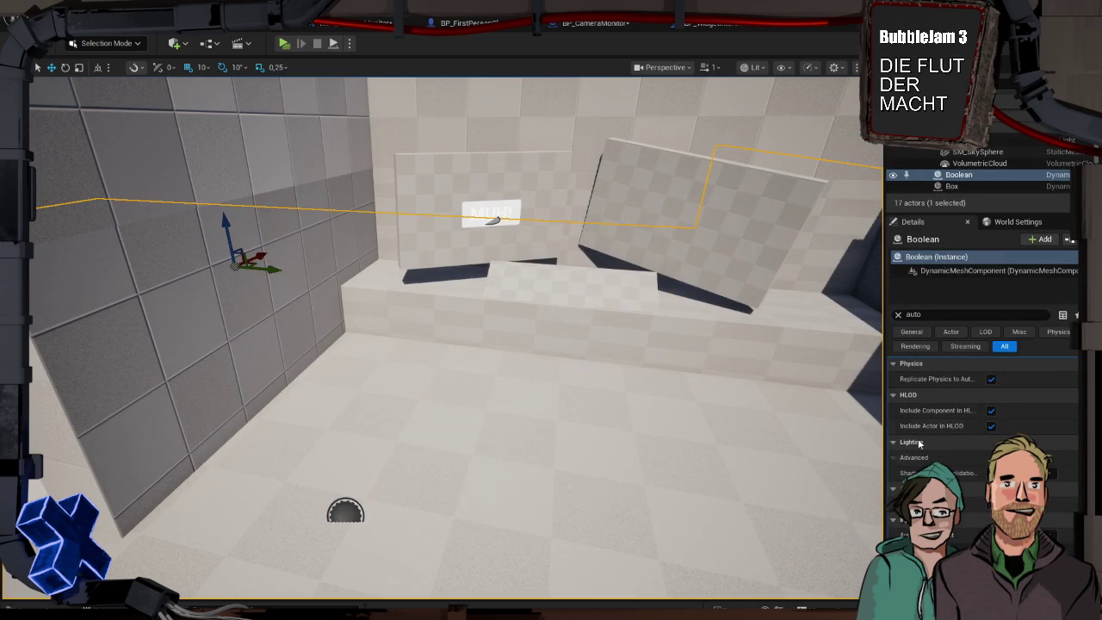
pyautogui.click(345, 511)
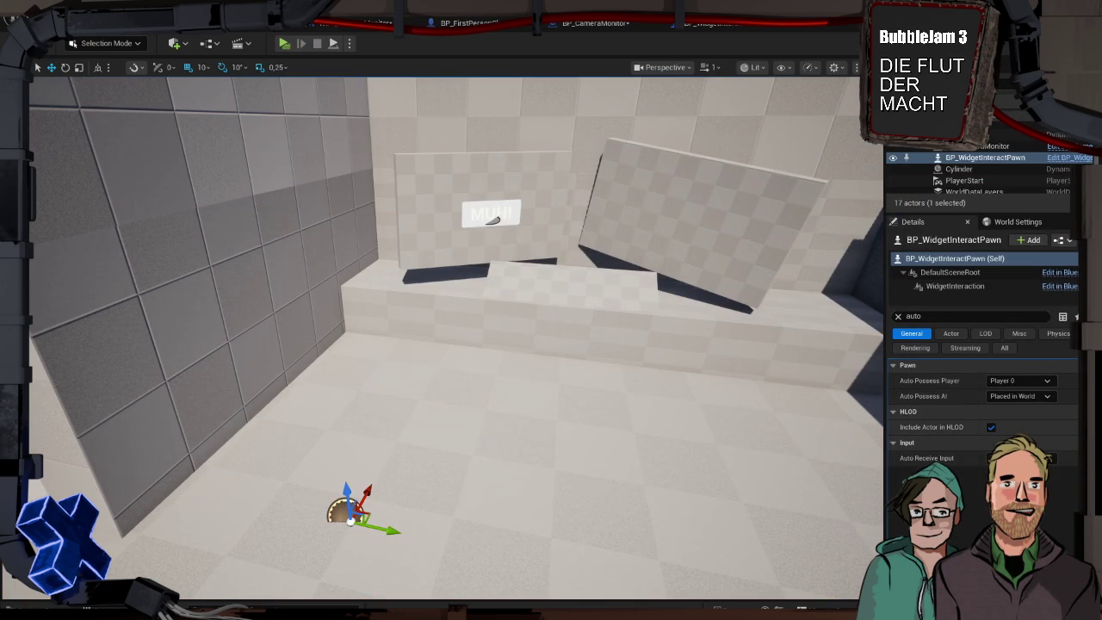
pyautogui.click(1015, 458)
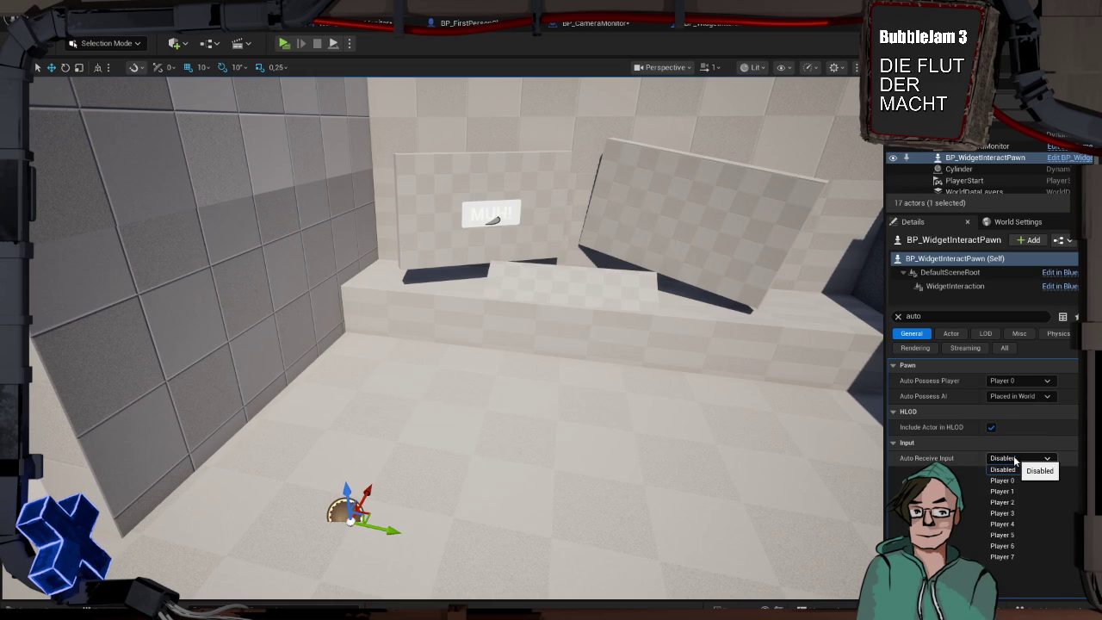
pyautogui.click(1016, 458)
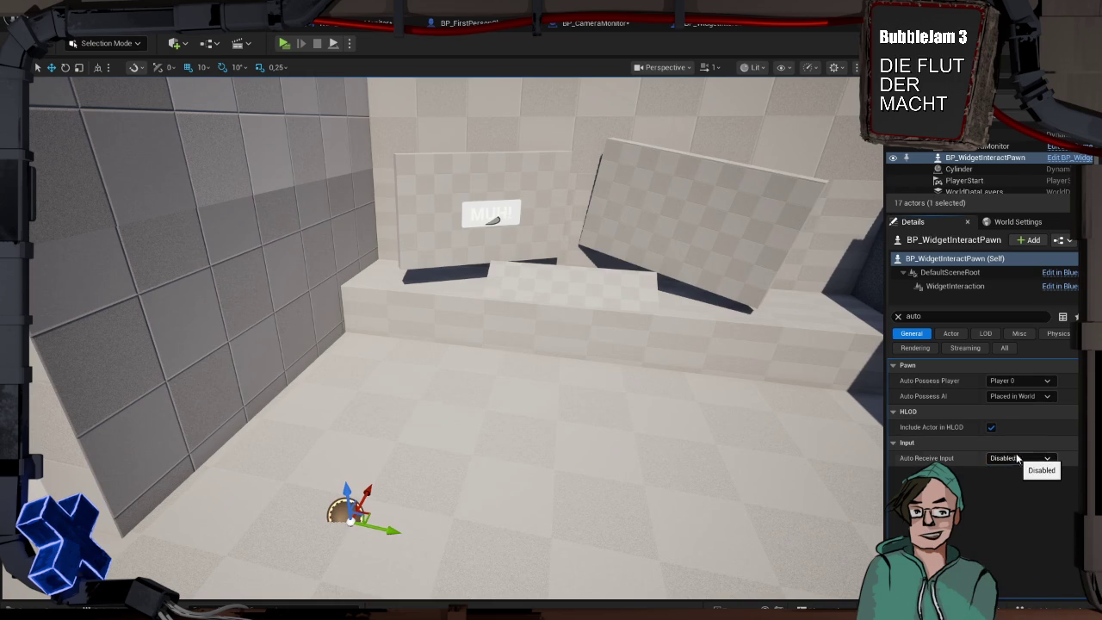
pyautogui.click(1014, 380)
pyautogui.click(1018, 394)
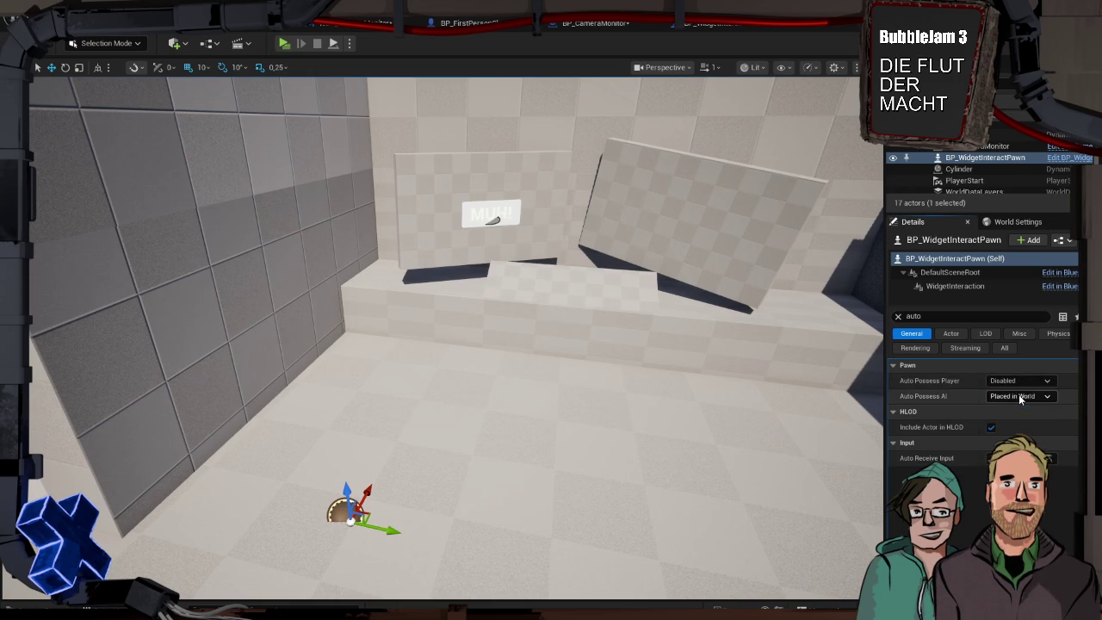
pyautogui.click(1018, 380)
pyautogui.click(973, 394)
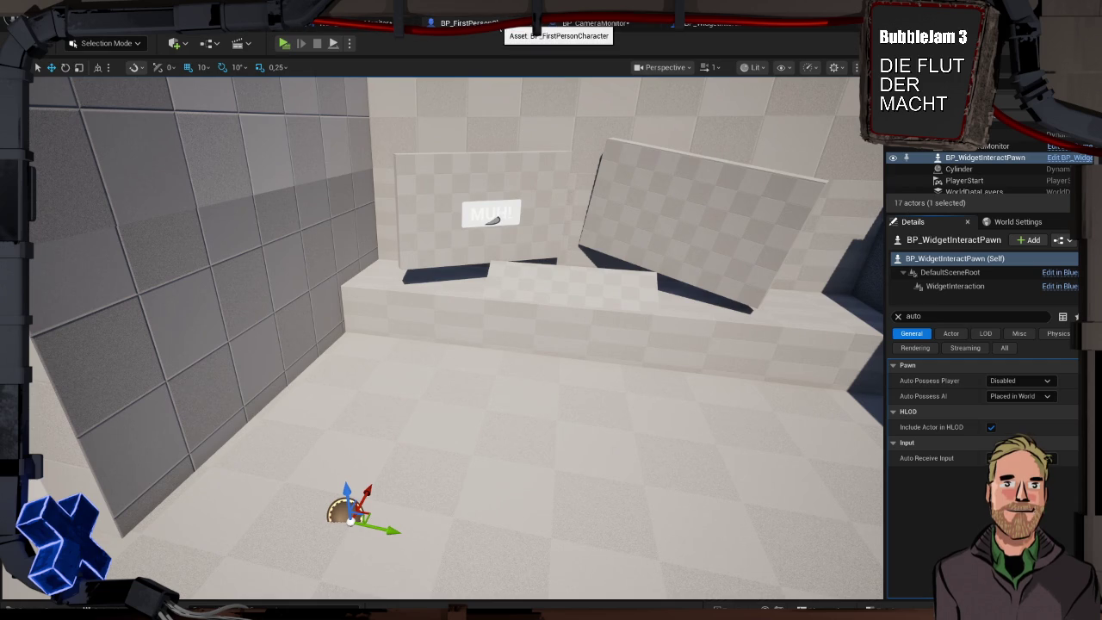
pyautogui.click(498, 21)
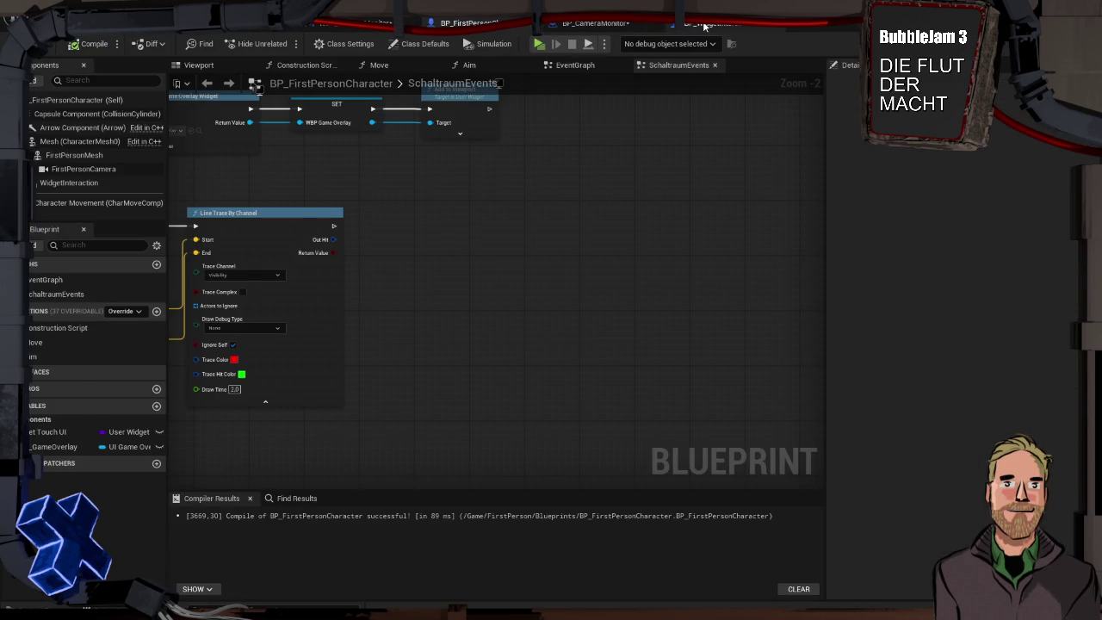
# Move the Left Mouse Button and Press/Release Pointer Key nodes from BP_WidgetInteractPawn into the SchaltraumEvents graph
pyautogui.click(697, 24)
pyautogui.moveTo(332, 176); pyautogui.dragTo(623, 404)
pyautogui.hotkey('ctrl', 'x')
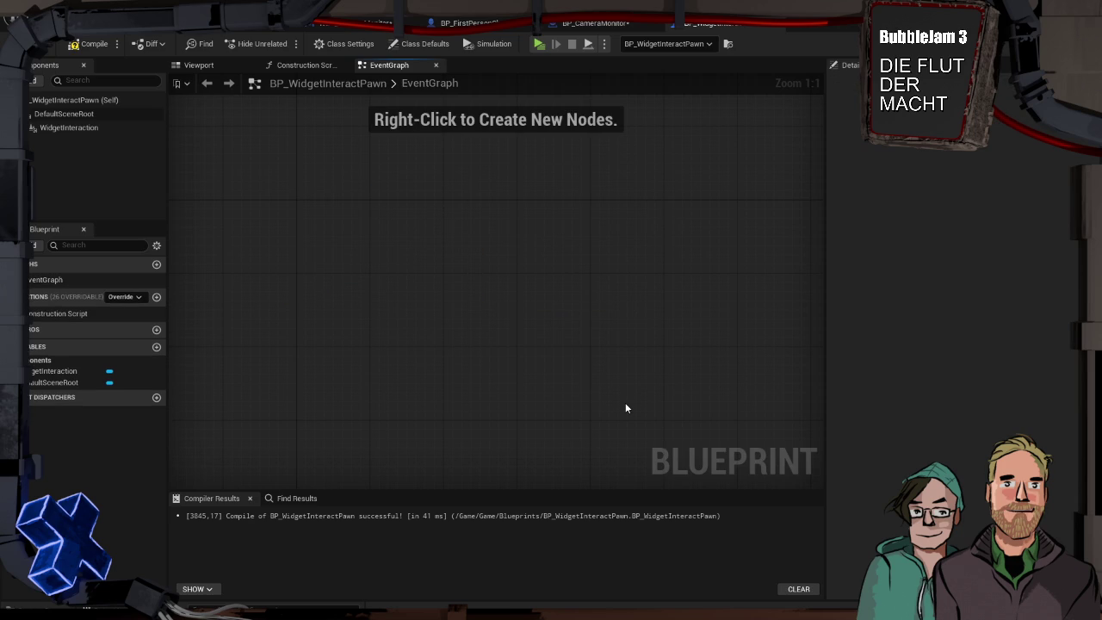
pyautogui.click(469, 22)
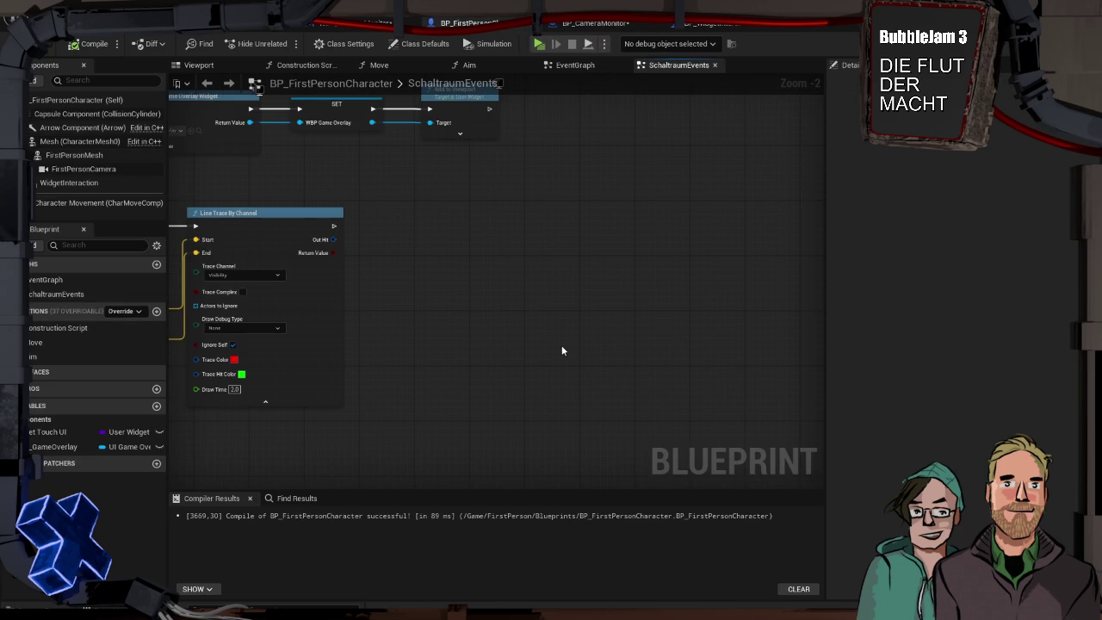
pyautogui.hotkey('ctrl', 'v')
pyautogui.moveTo(719, 302); pyautogui.dragTo(680, 226)
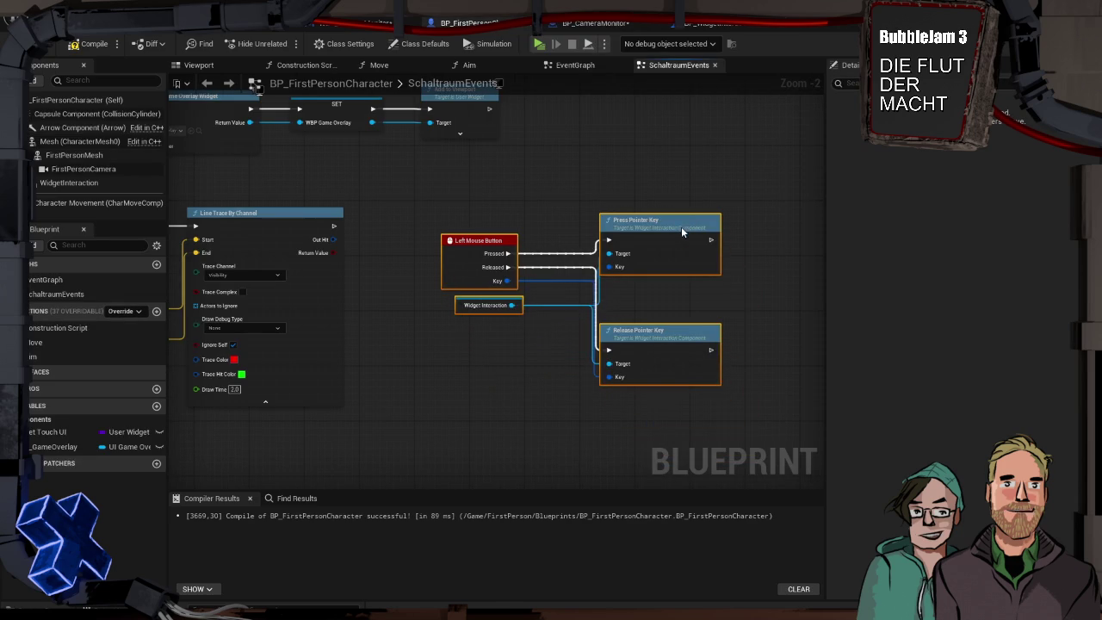
# Compile BP_FirstPersonCharacter and start a play session in the level
pyautogui.click(95, 44)
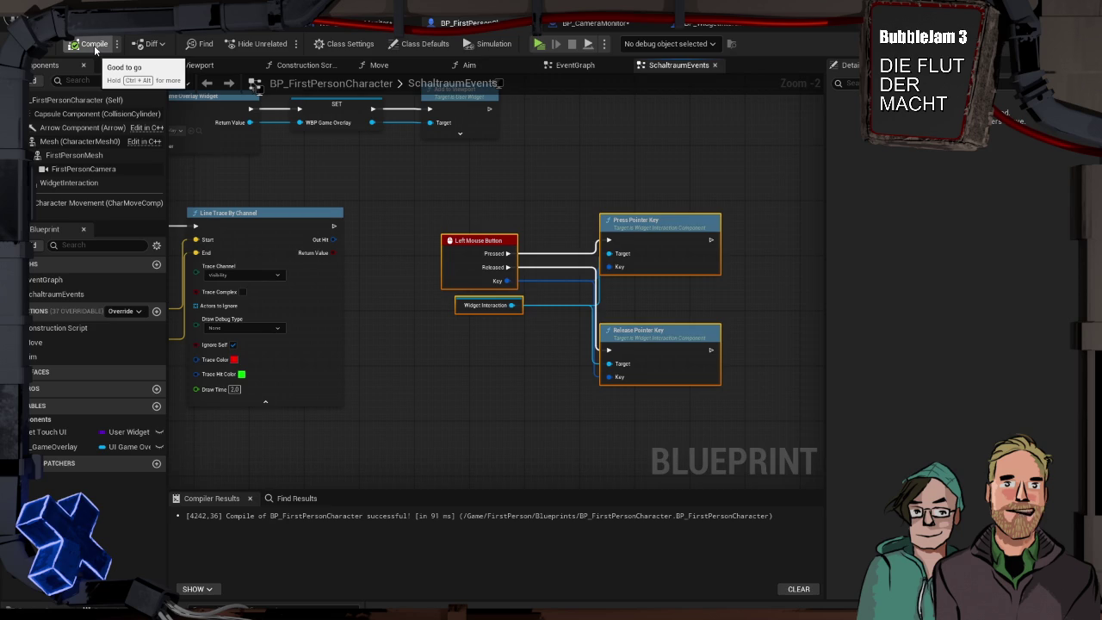
pyautogui.click(120, 24)
pyautogui.hotkey('alt', 'p')
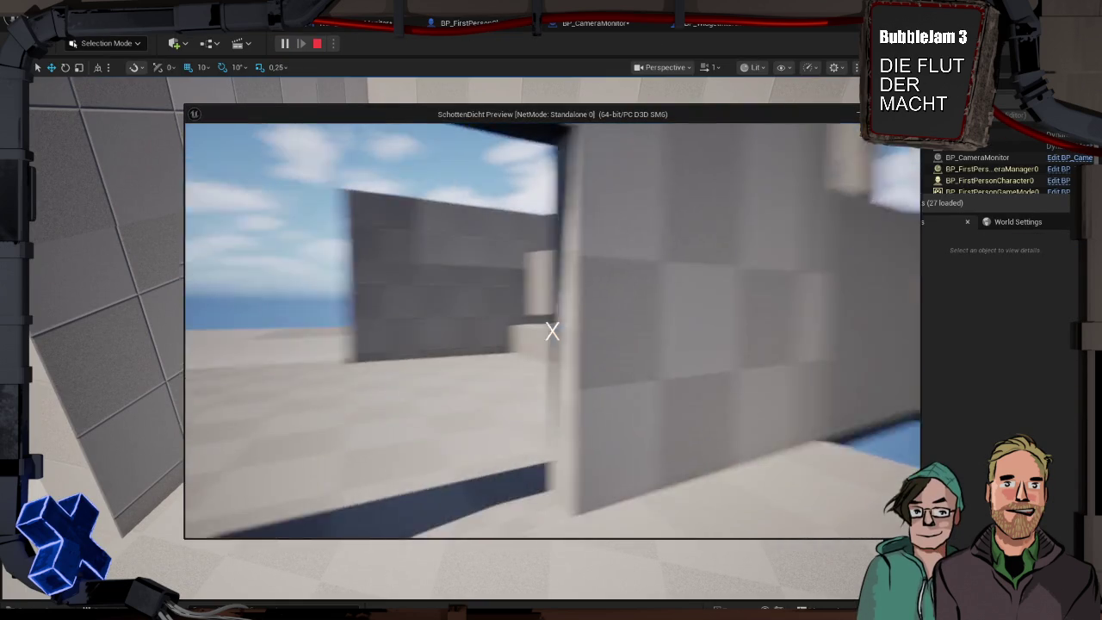
# End the play test and inspect BP_CameraMonitor's Widget component collision settings (UI preset, Generate Overlap Events)
pyautogui.moveTo(551, 330)
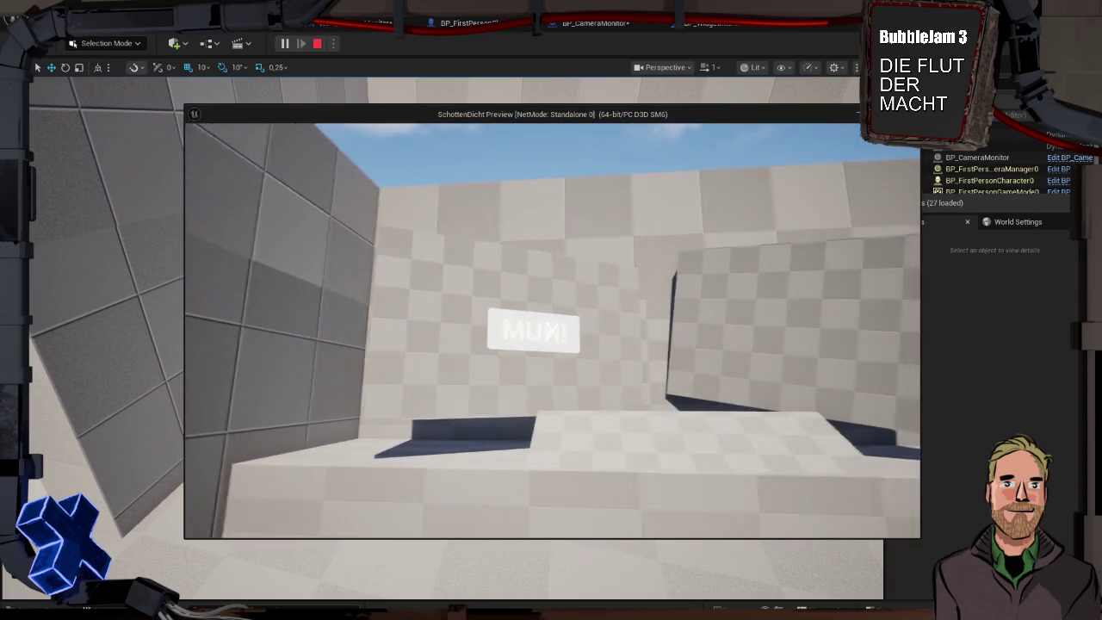
pyautogui.press('Escape')
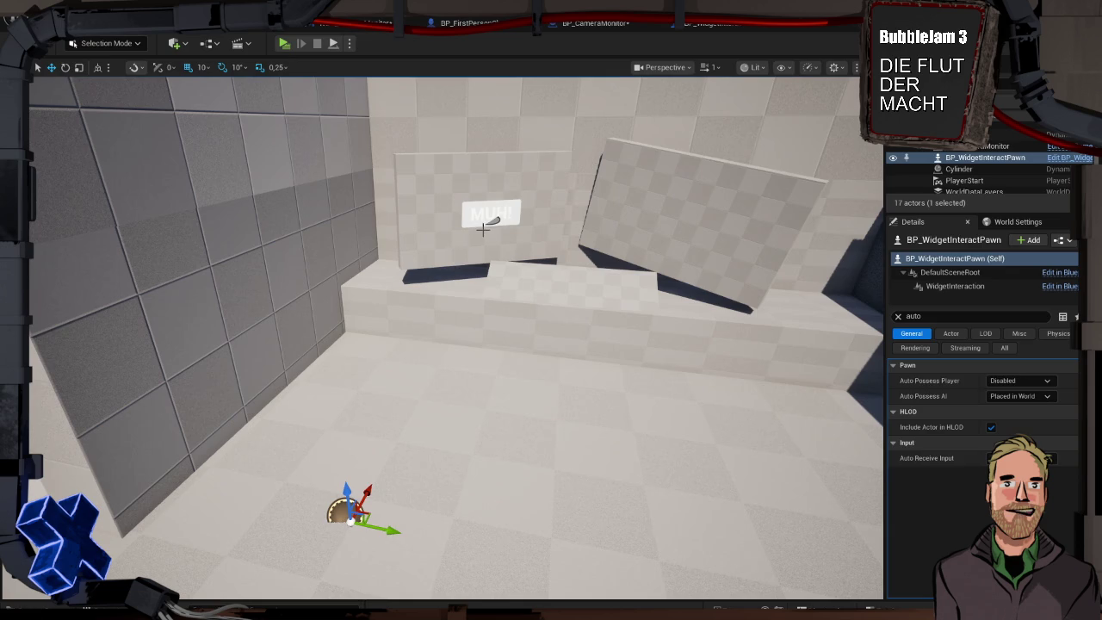
pyautogui.click(474, 228)
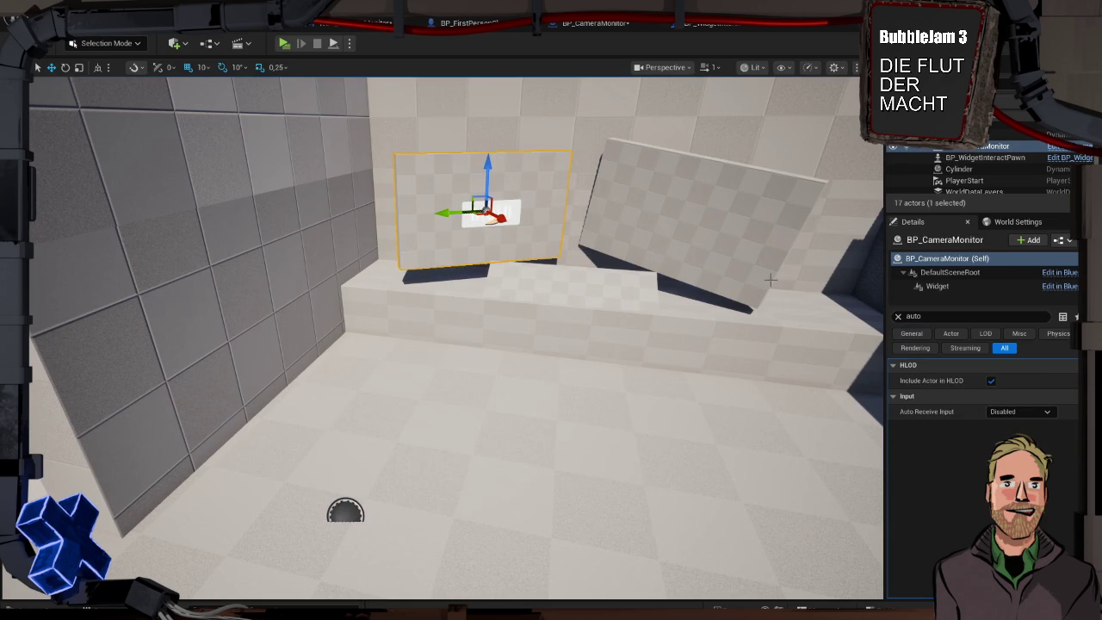
pyautogui.click(938, 287)
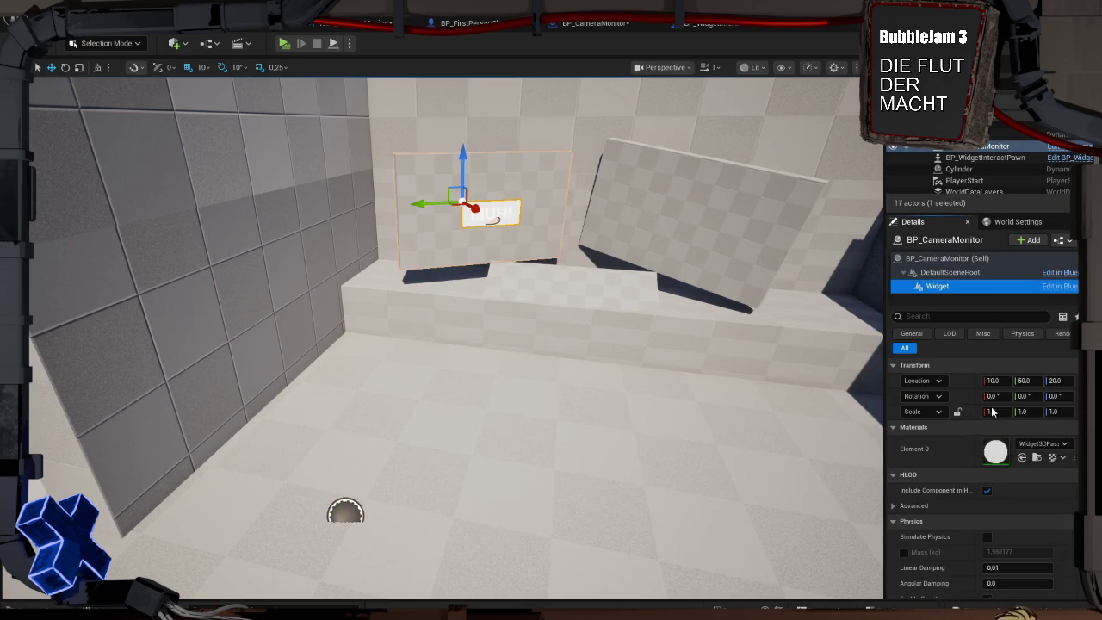
pyautogui.scroll(-5, 974, 370)
pyautogui.scroll(-3, 981, 473)
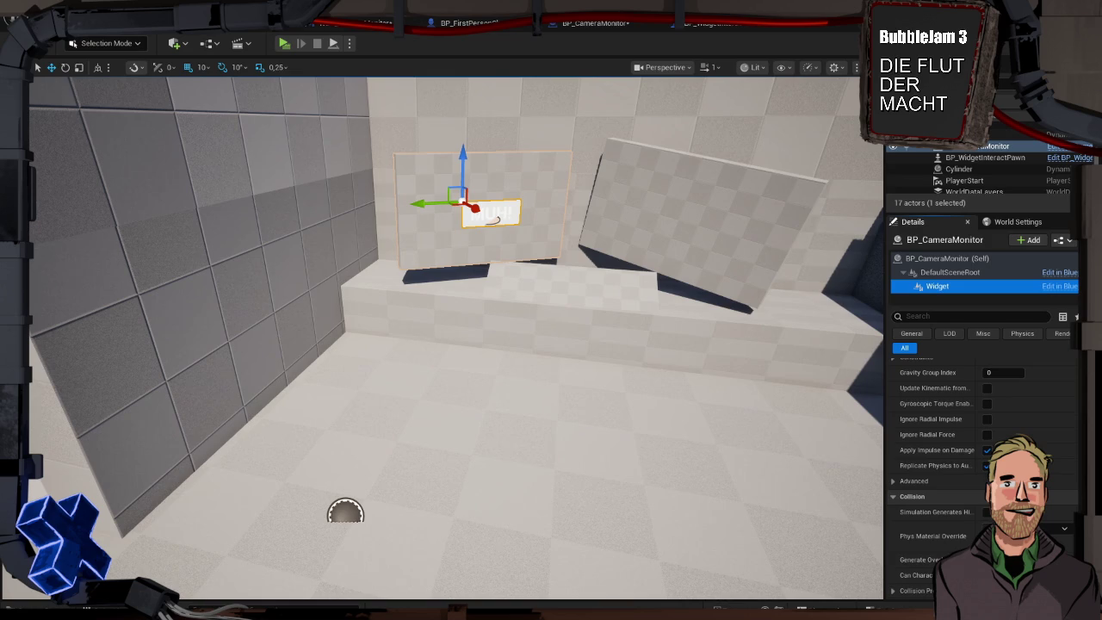
pyautogui.scroll(-3, 981, 473)
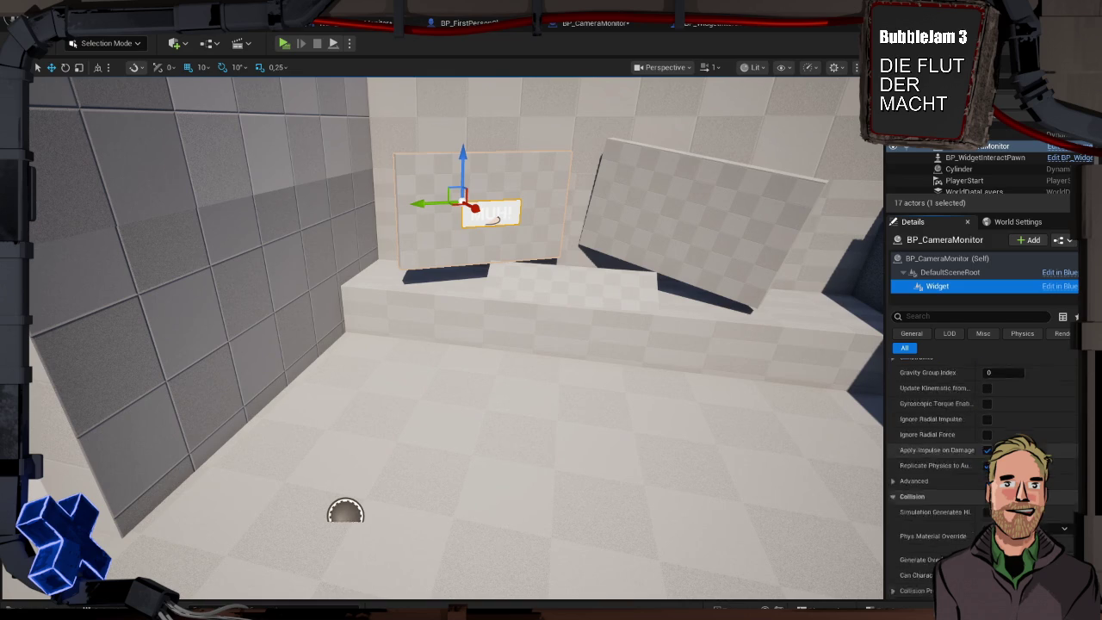
pyautogui.scroll(-2, 991, 412)
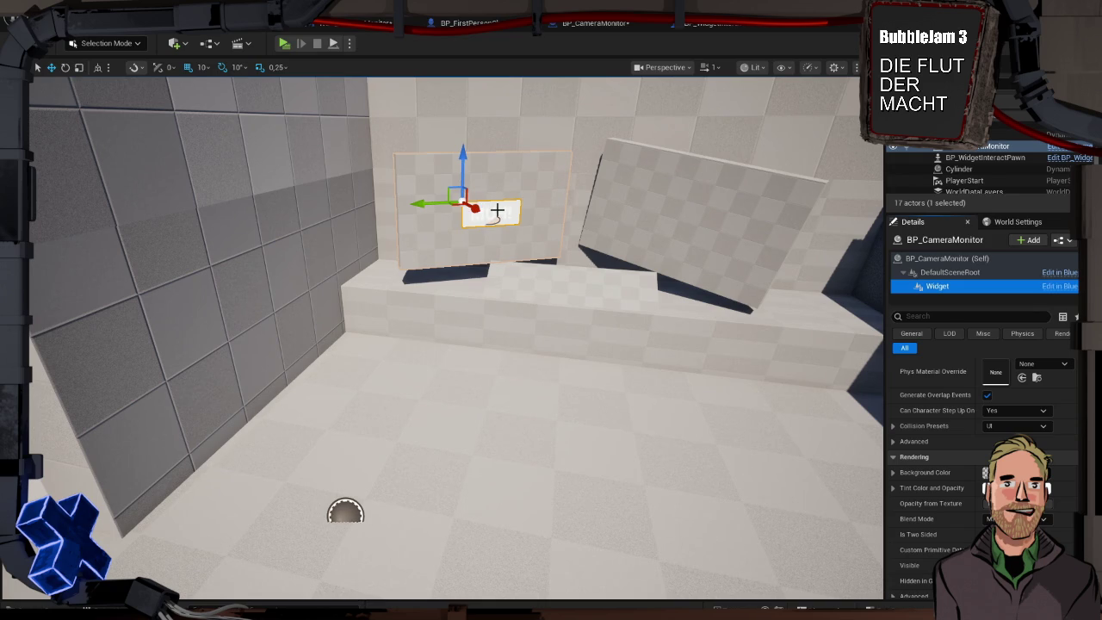
# Open BP_CameraMonitor's Widget component in the blueprint editor with the property filter cleared
pyautogui.click(1059, 286)
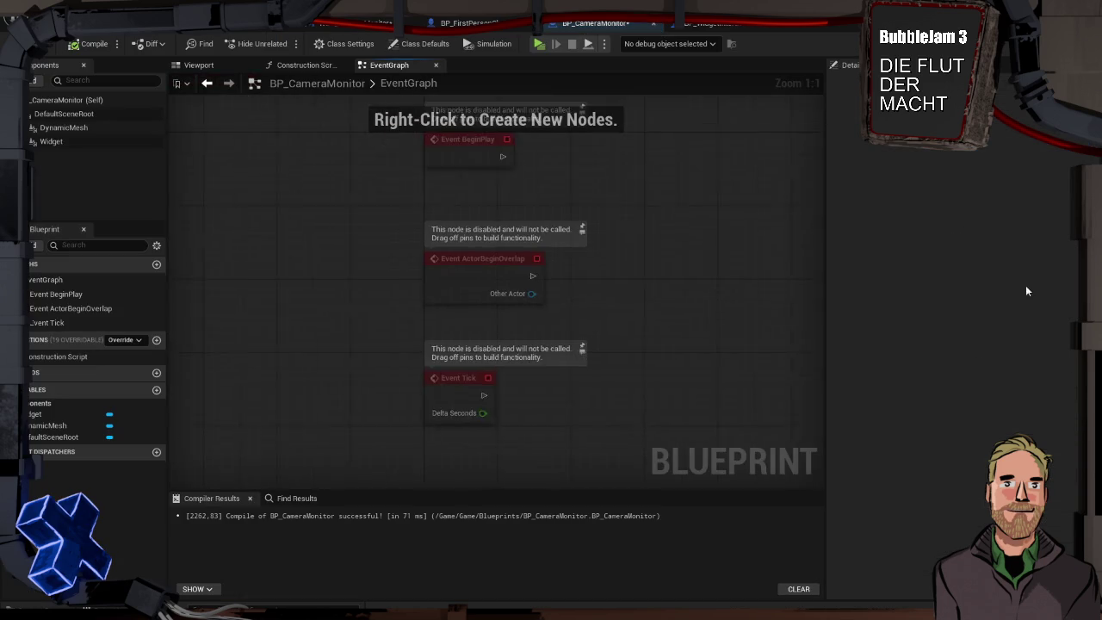
pyautogui.click(71, 143)
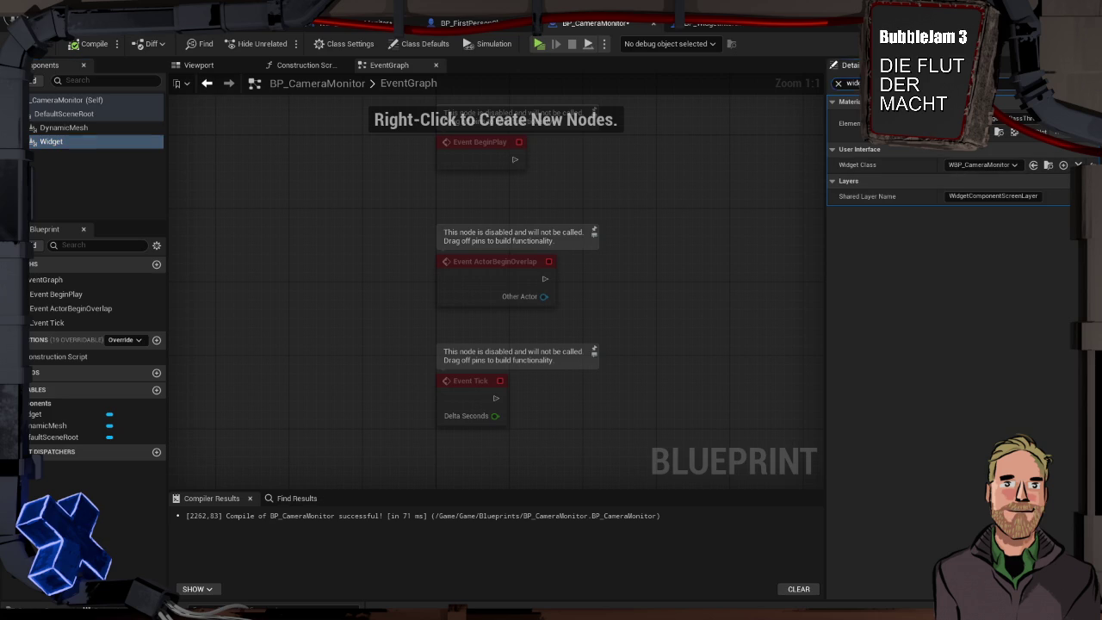
pyautogui.click(838, 83)
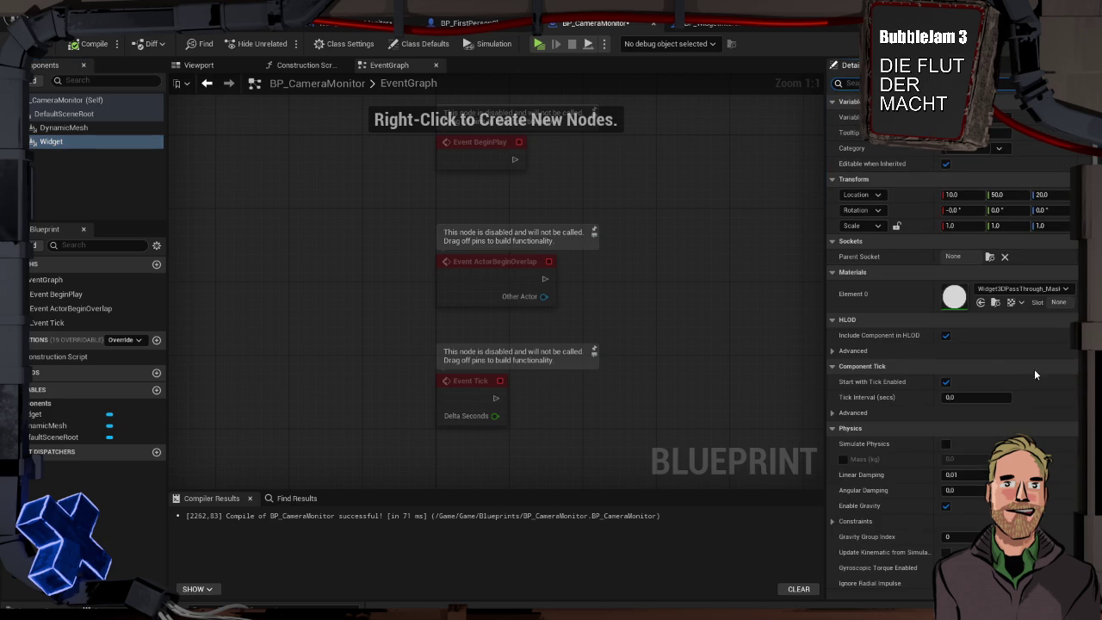
pyautogui.scroll(-5, 1028, 349)
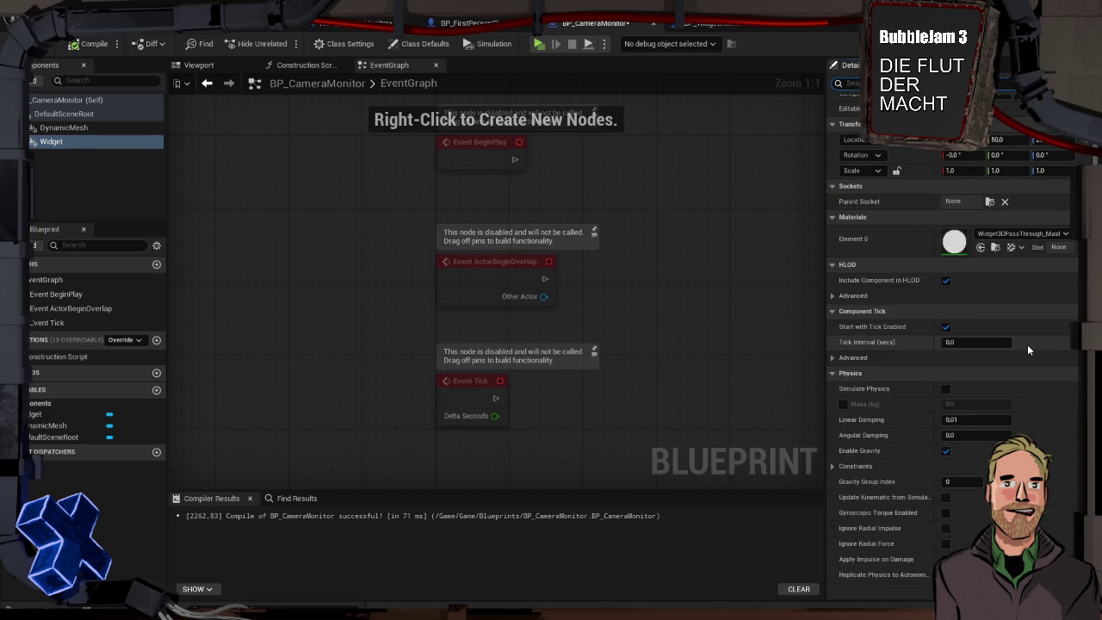
pyautogui.scroll(-10, 1027, 345)
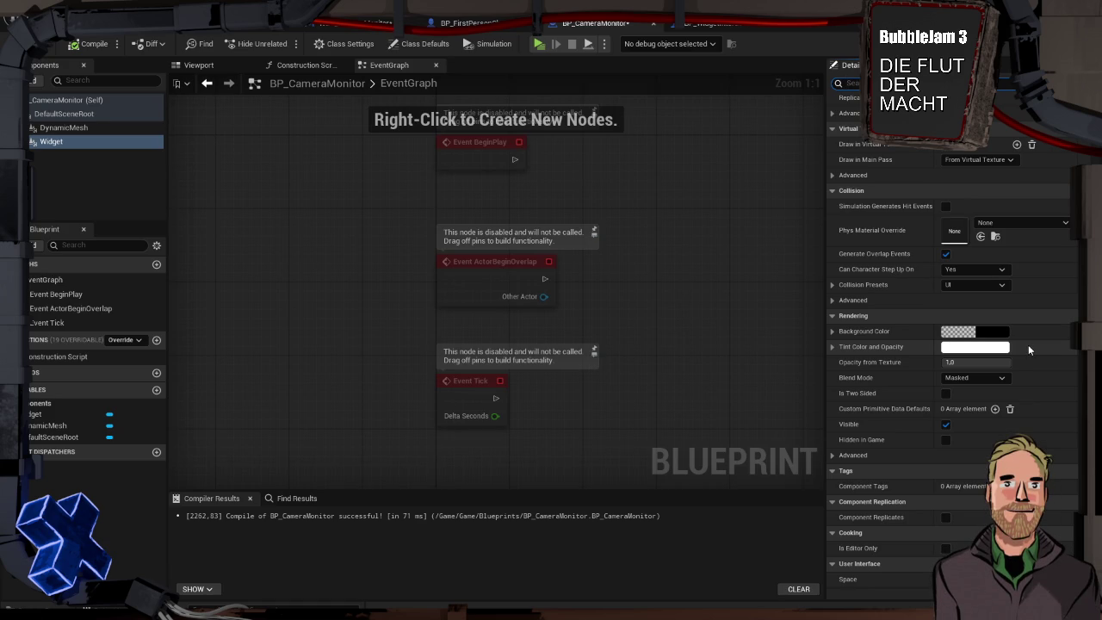
pyautogui.scroll(-3, 1028, 347)
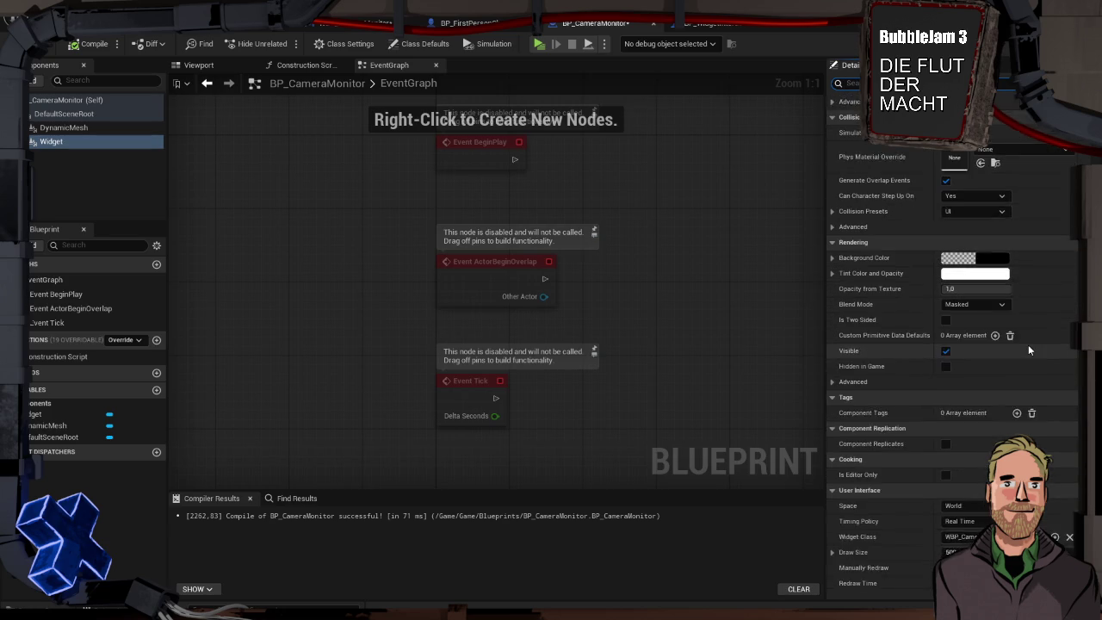
pyautogui.scroll(-2, 1027, 349)
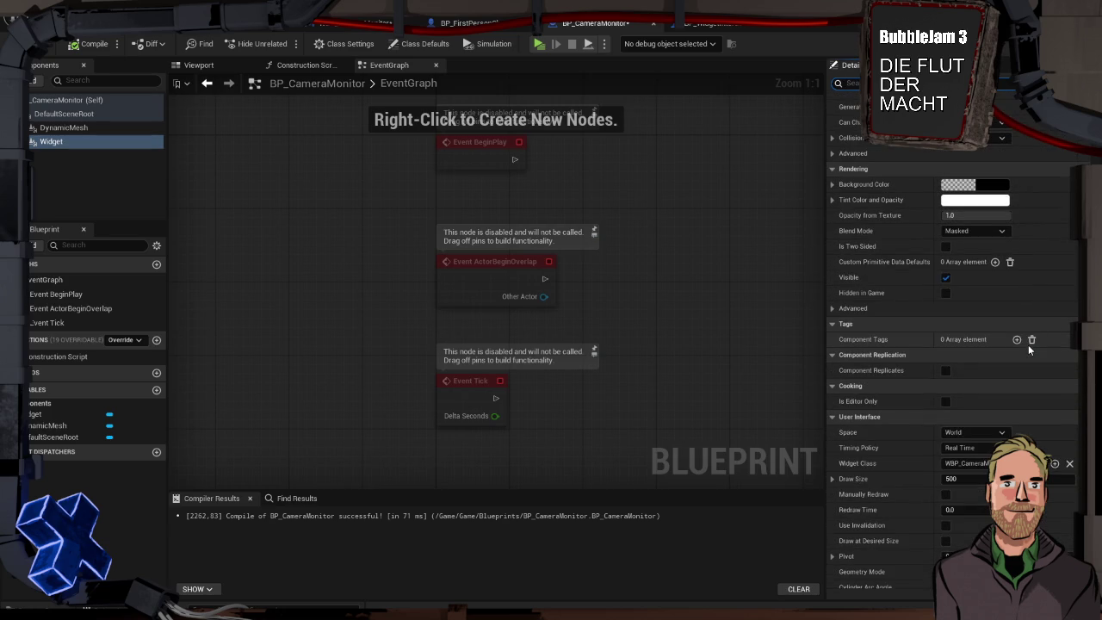
pyautogui.scroll(-1, 1028, 349)
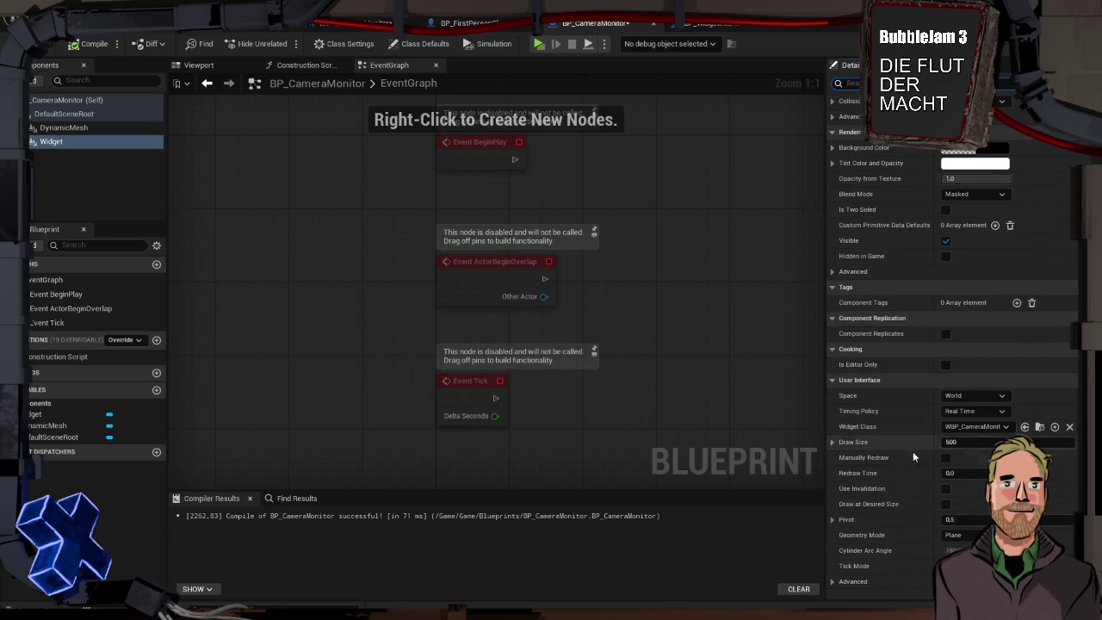
pyautogui.scroll(-1, 921, 474)
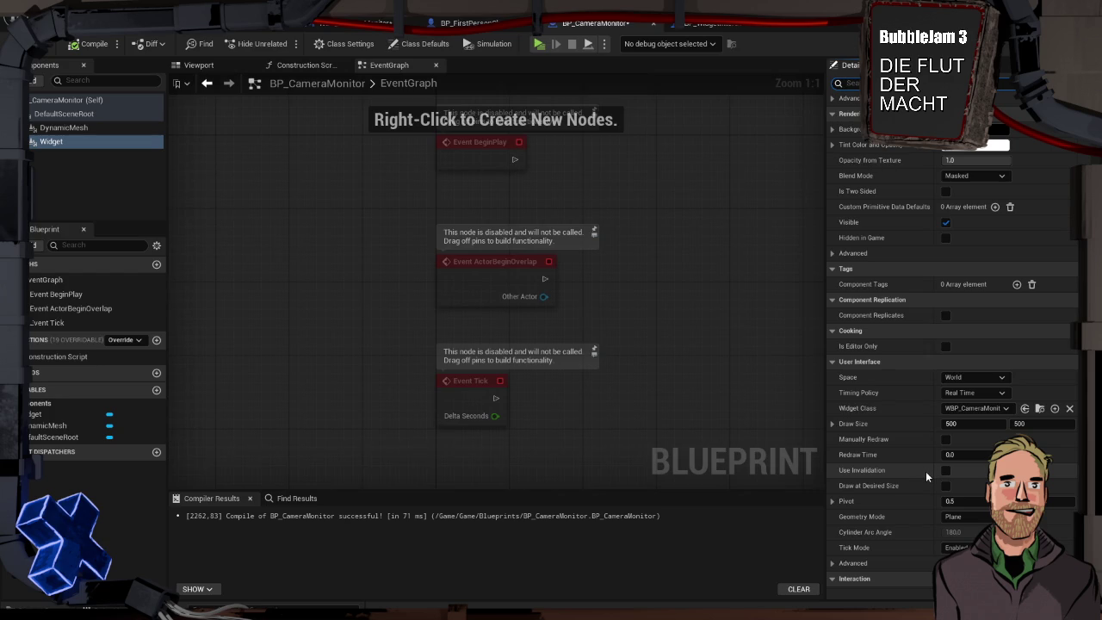
pyautogui.scroll(-2, 924, 472)
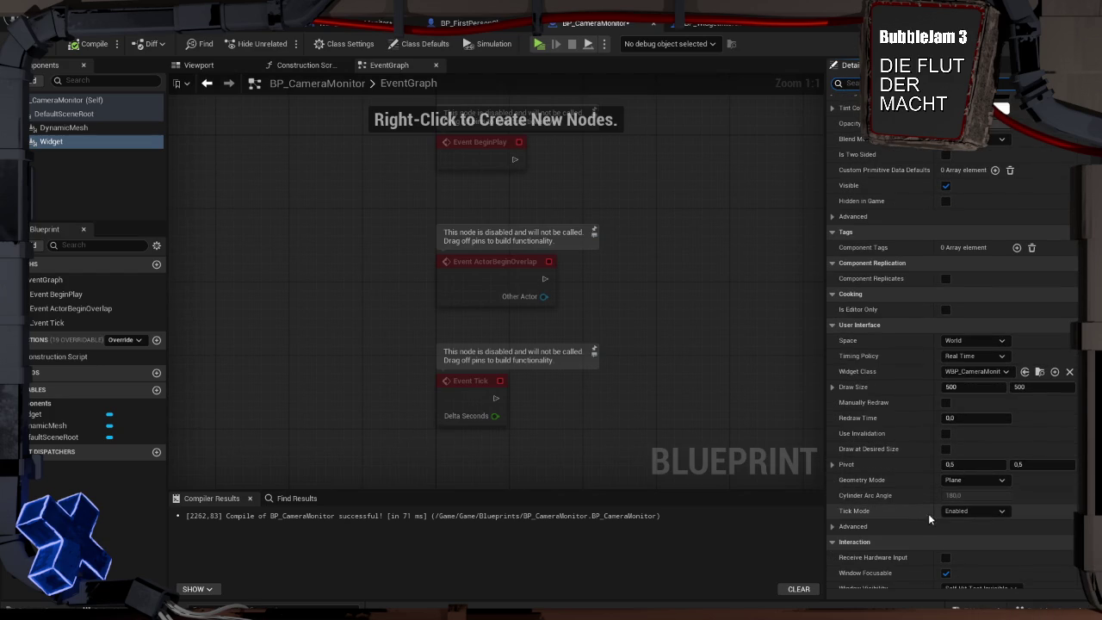
# Enable Draw at Desired Size on the Widget component and play-test the level
pyautogui.click(198, 64)
pyautogui.click(946, 448)
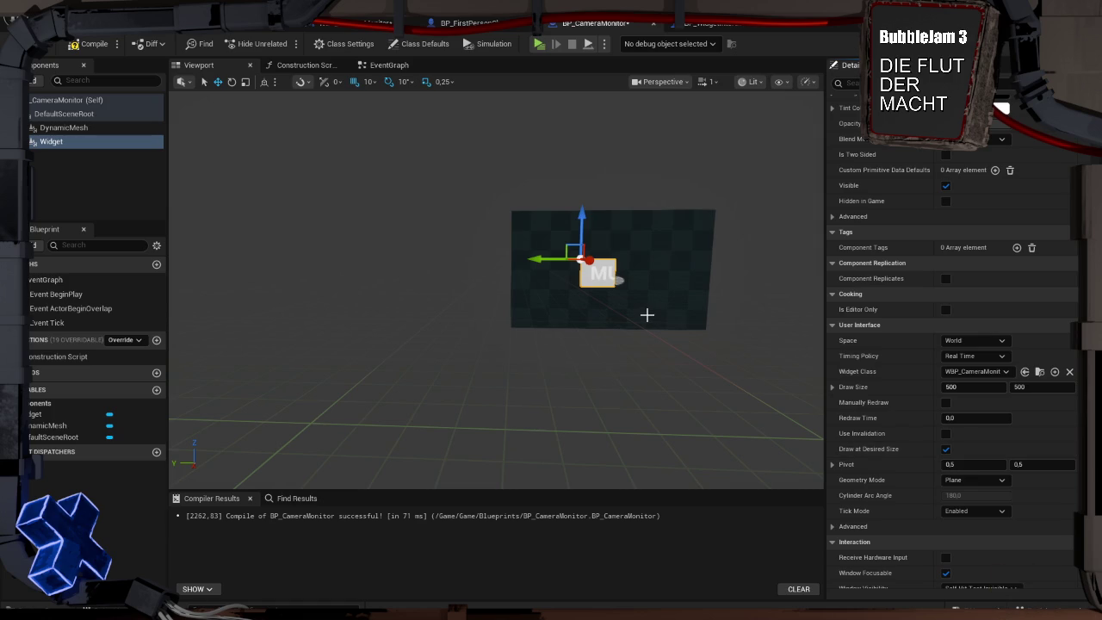
pyautogui.hotkey('alt', 'p')
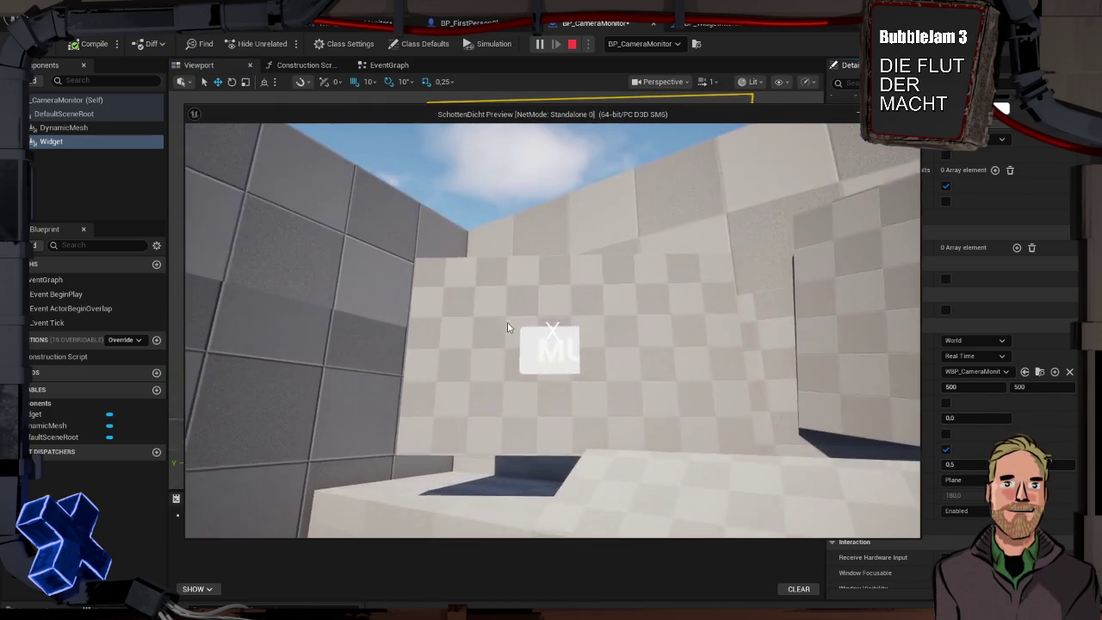
pyautogui.press('Escape')
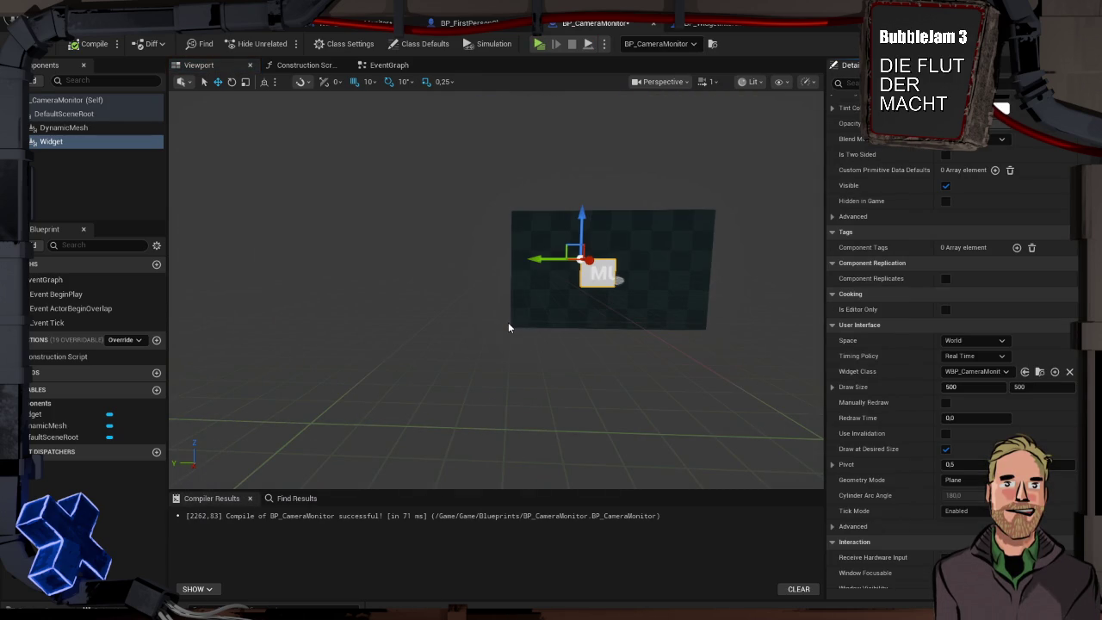
pyautogui.hotkey('alt', 'p')
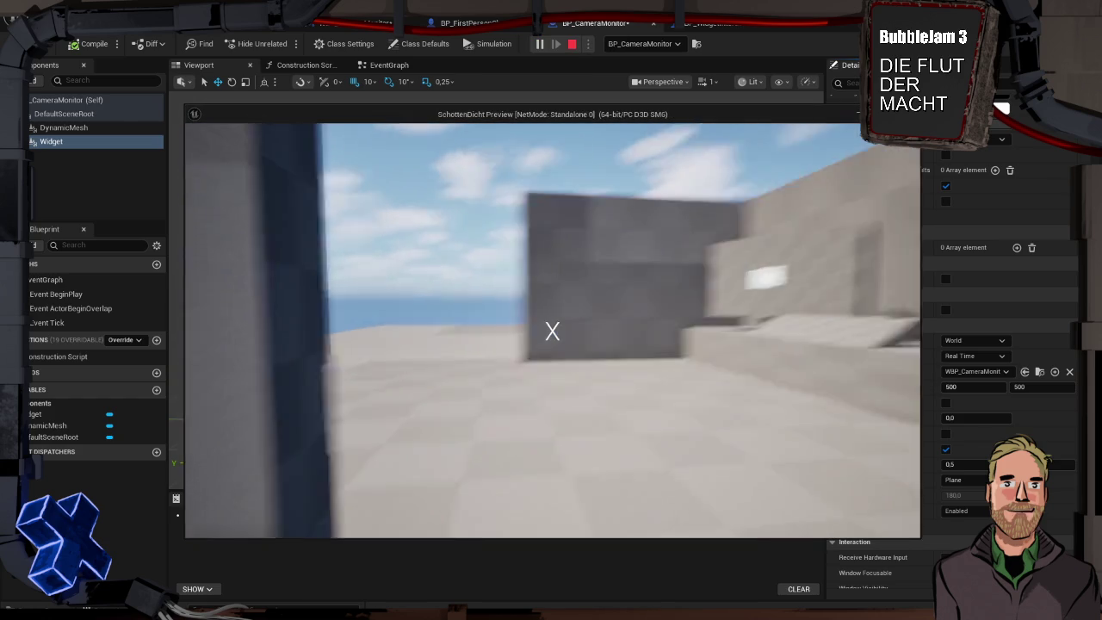
# Walk up to the resized wall widget in play, end the session, and show Windows task view
pyautogui.press('w')
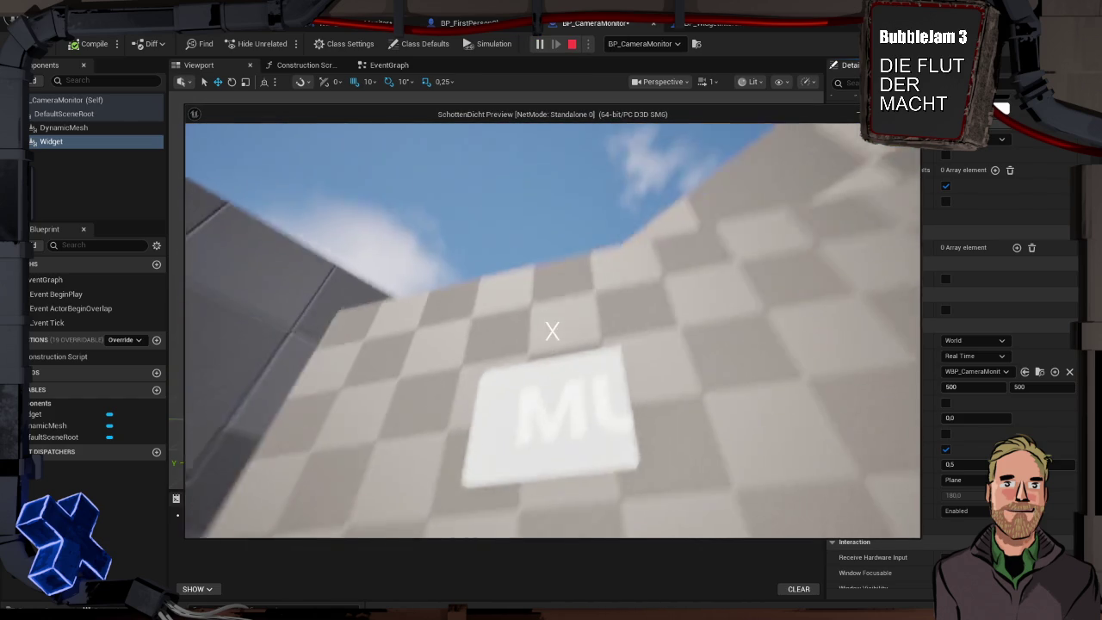
pyautogui.press('s')
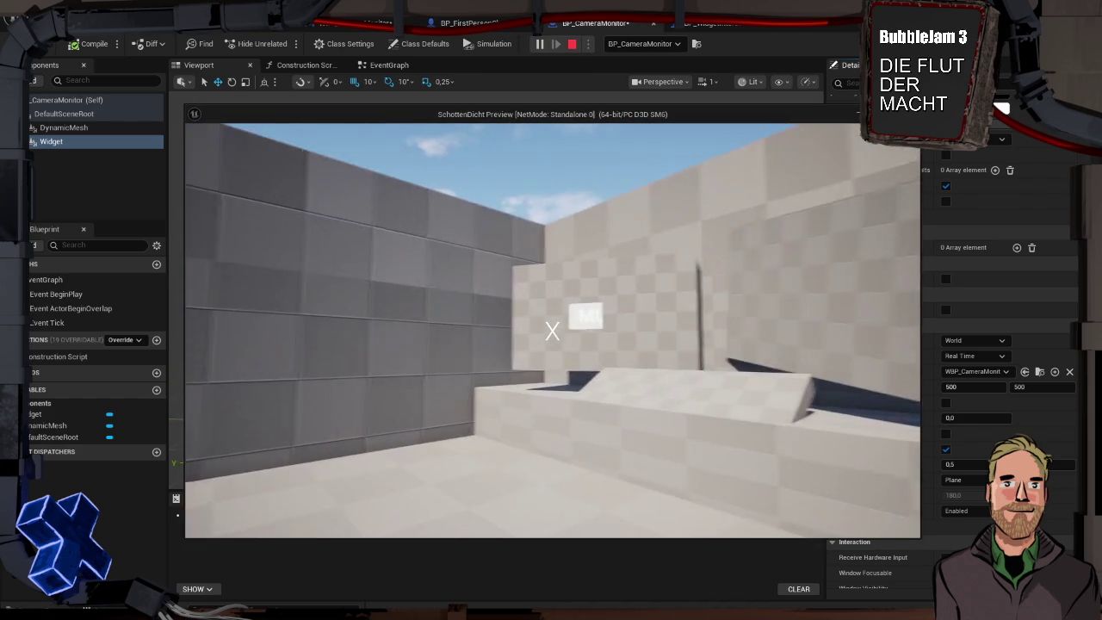
pyautogui.press('Escape')
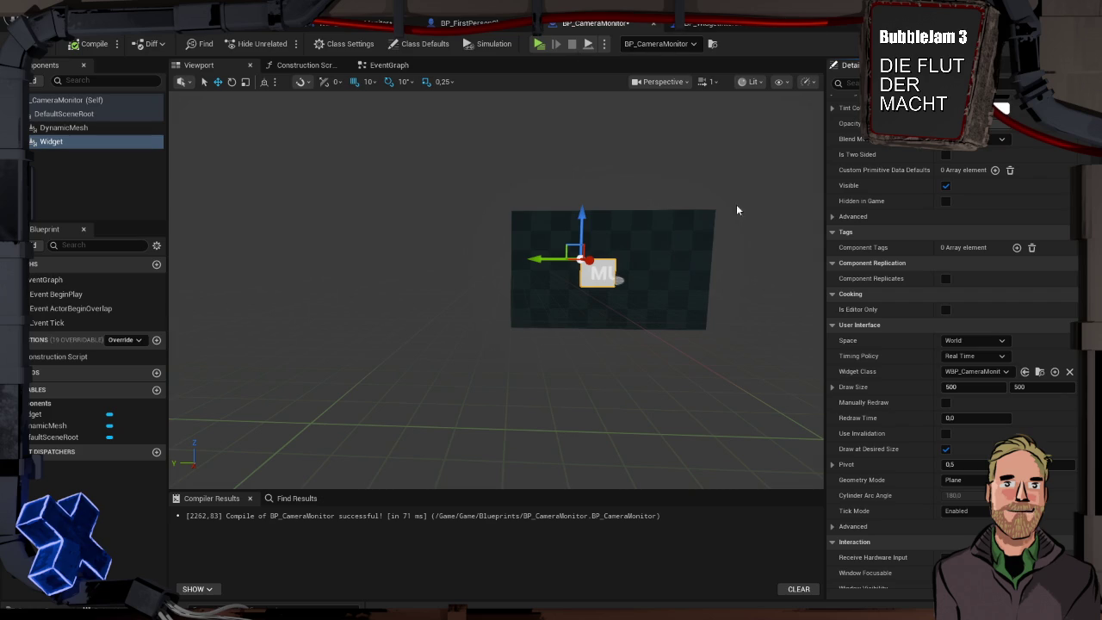
pyautogui.scroll(-3, 919, 462)
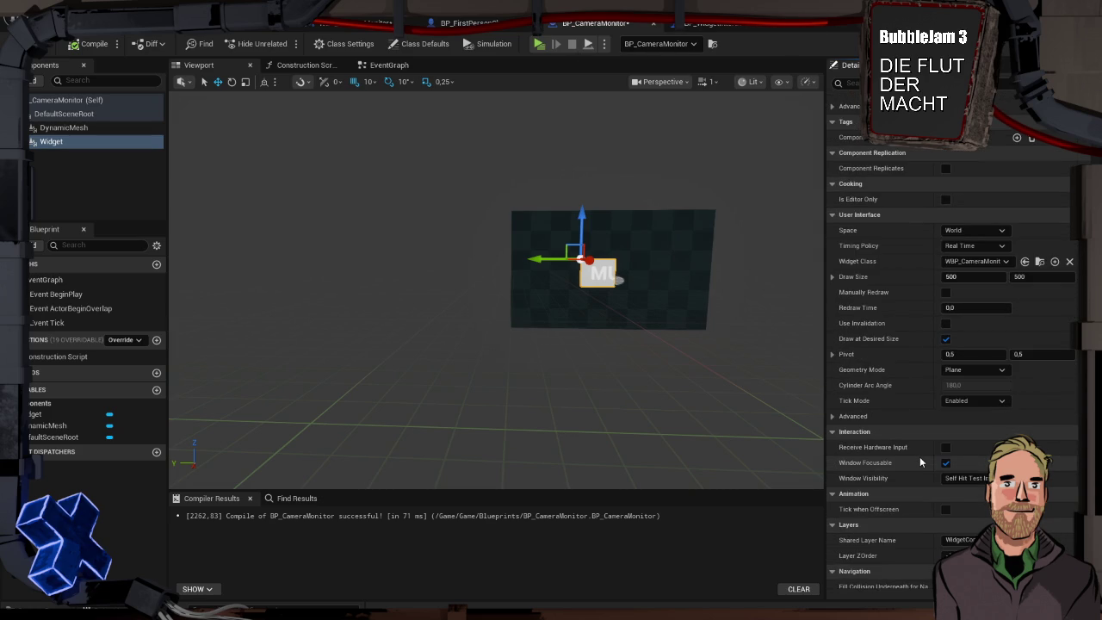
pyautogui.scroll(-2, 919, 456)
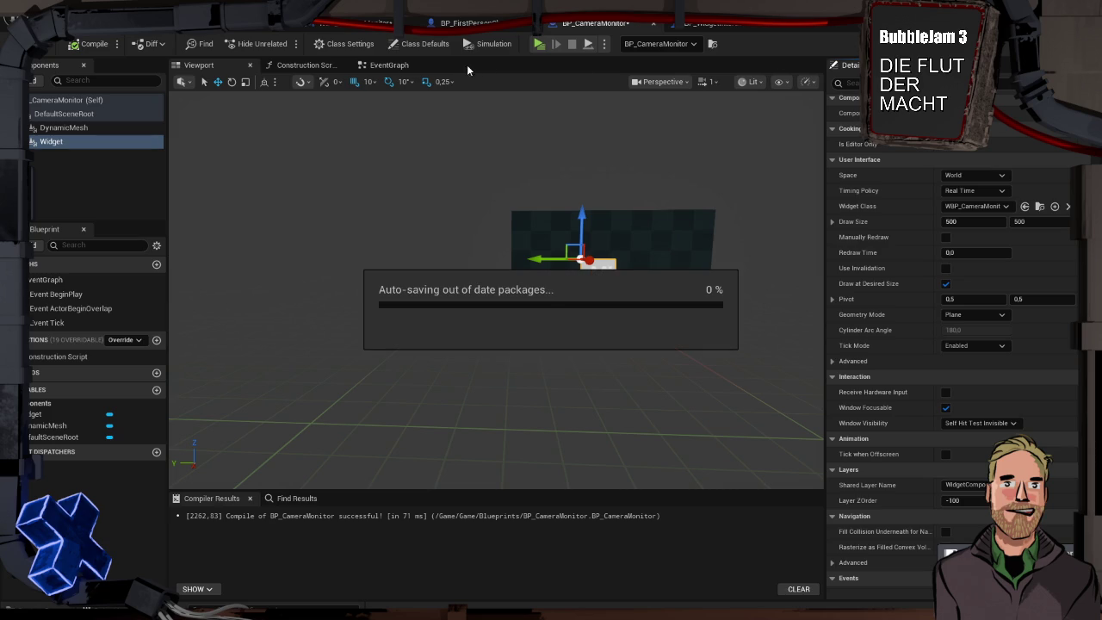
pyautogui.press('super+Tab')
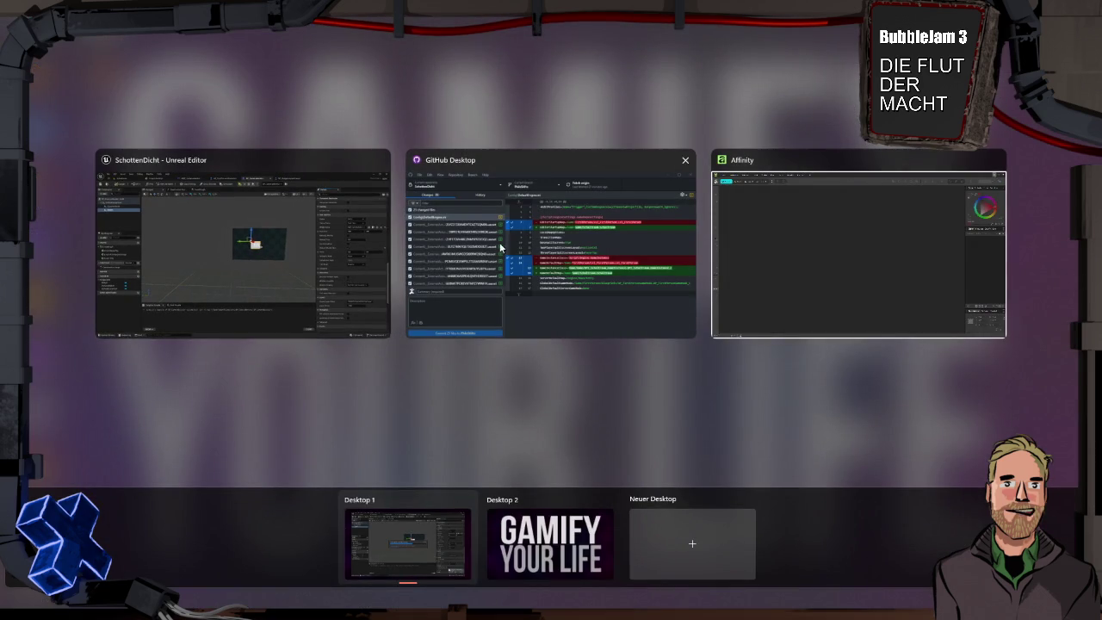
# Launch Google Chrome and load the Interactive Sci Fi Screens tutorial's YouTube URL
pyautogui.click(281, 224)
pyautogui.press('super')
pyautogui.write('chrome')
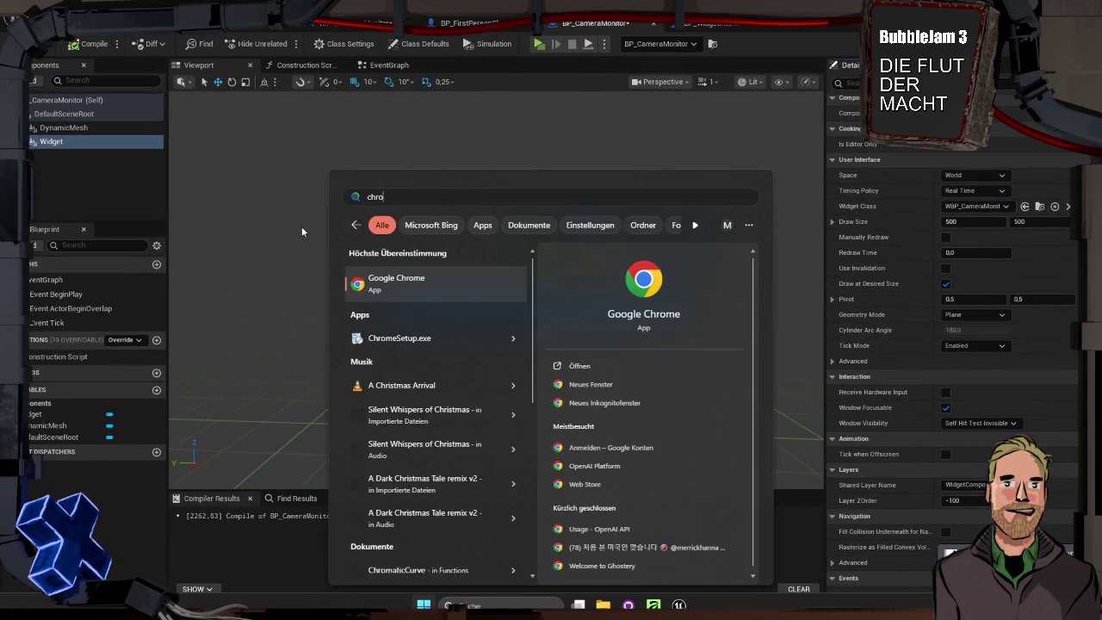
pyautogui.press('Return')
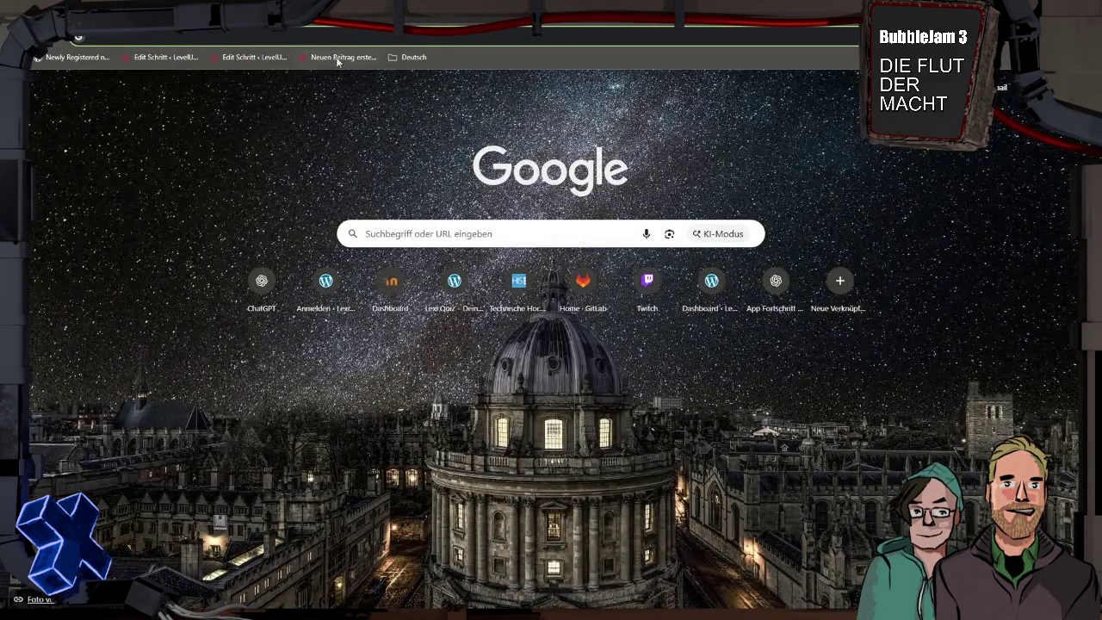
pyautogui.click(331, 39)
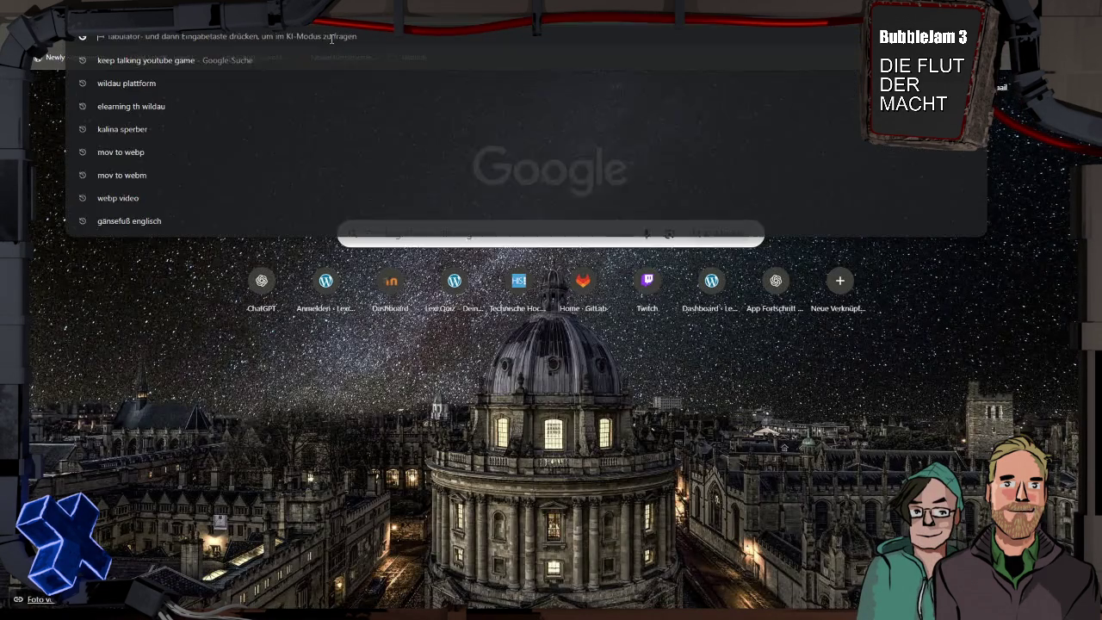
pyautogui.write('https://www.youtube.com/watch?v=6Y_yY5GtWto')
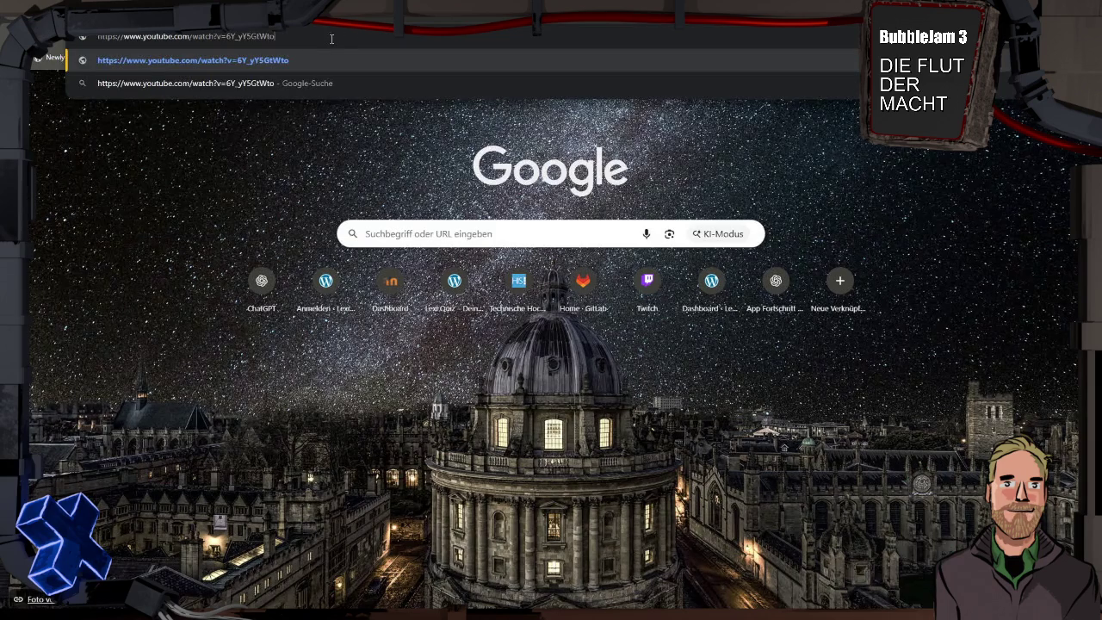
pyautogui.press('Return')
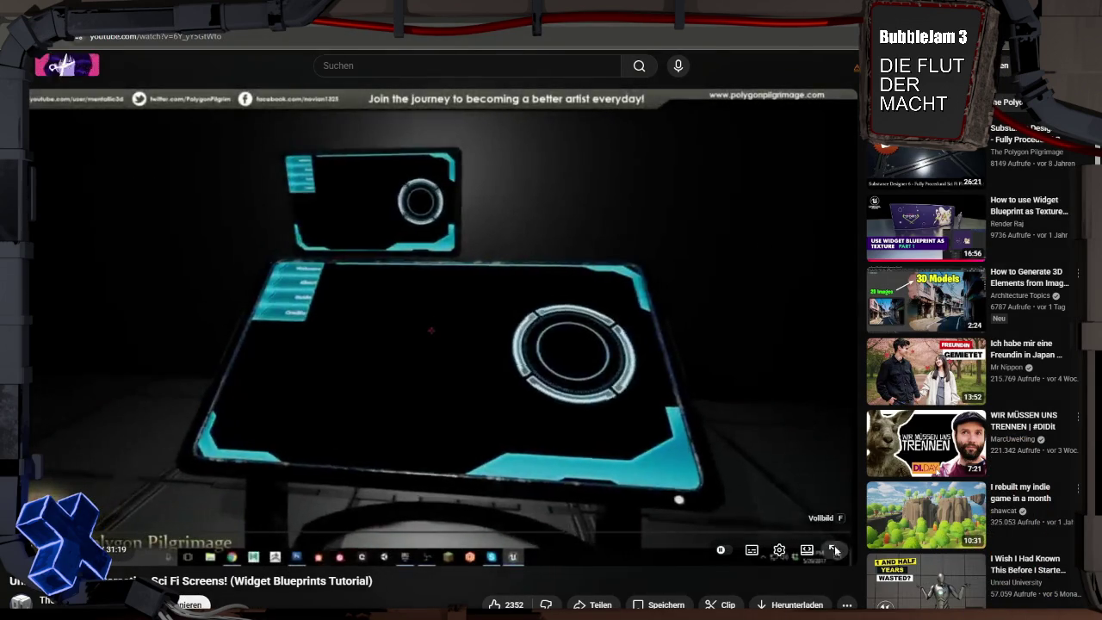
# Watch the tutorial fullscreen up to the WidgetInteraction settings, pause, and return to task view
pyautogui.doubleClick(802, 300)
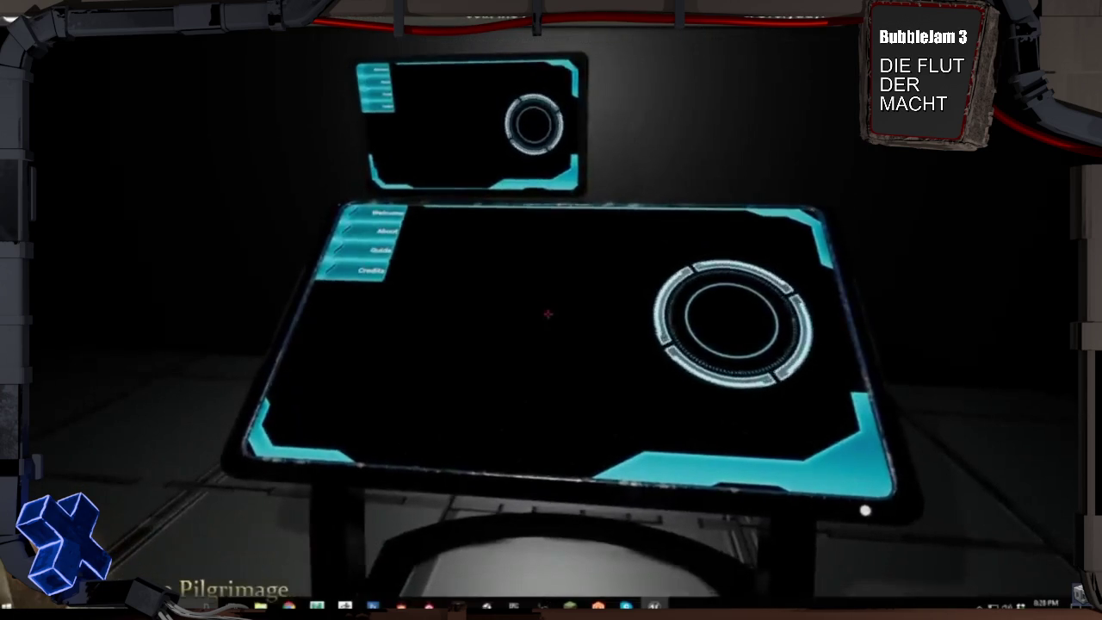
pyautogui.moveTo(241, 472)
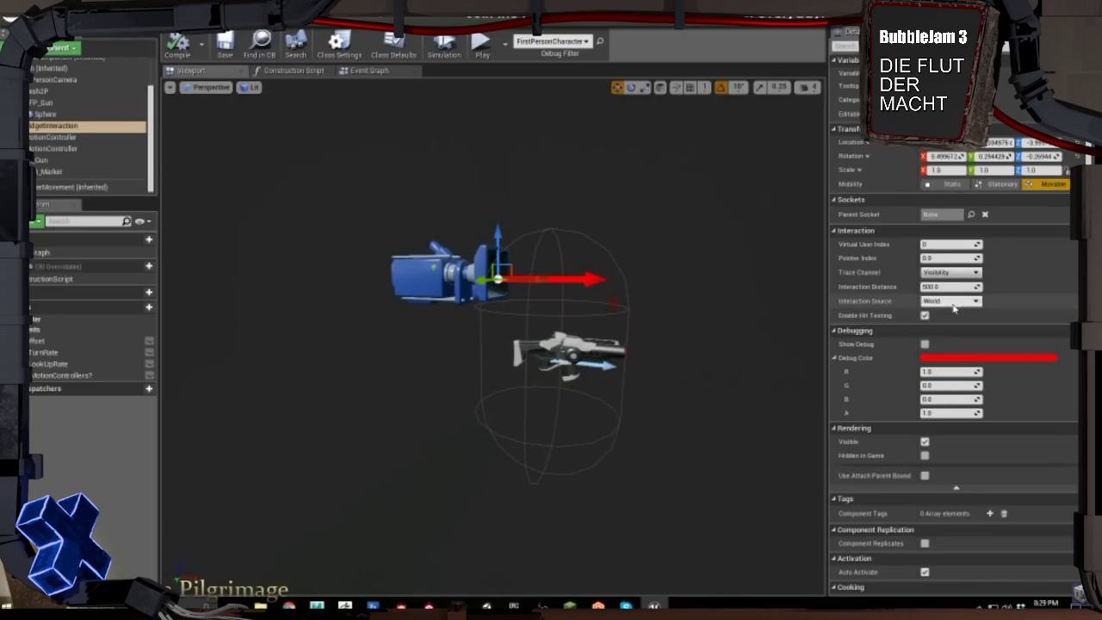
pyautogui.click(374, 488)
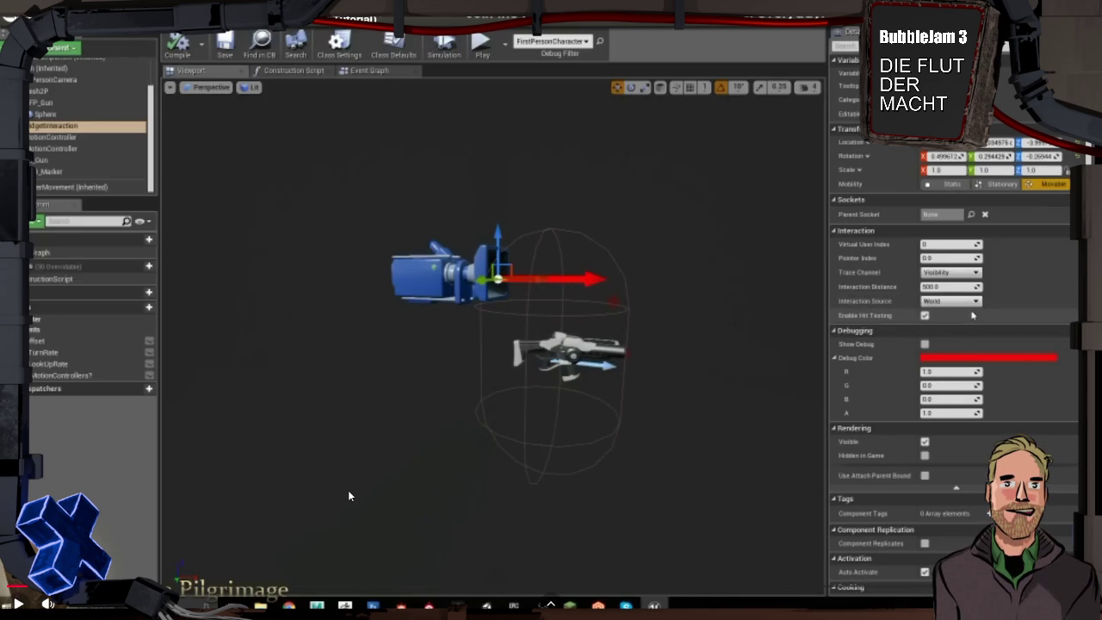
pyautogui.press('Escape')
pyautogui.press('super+Tab')
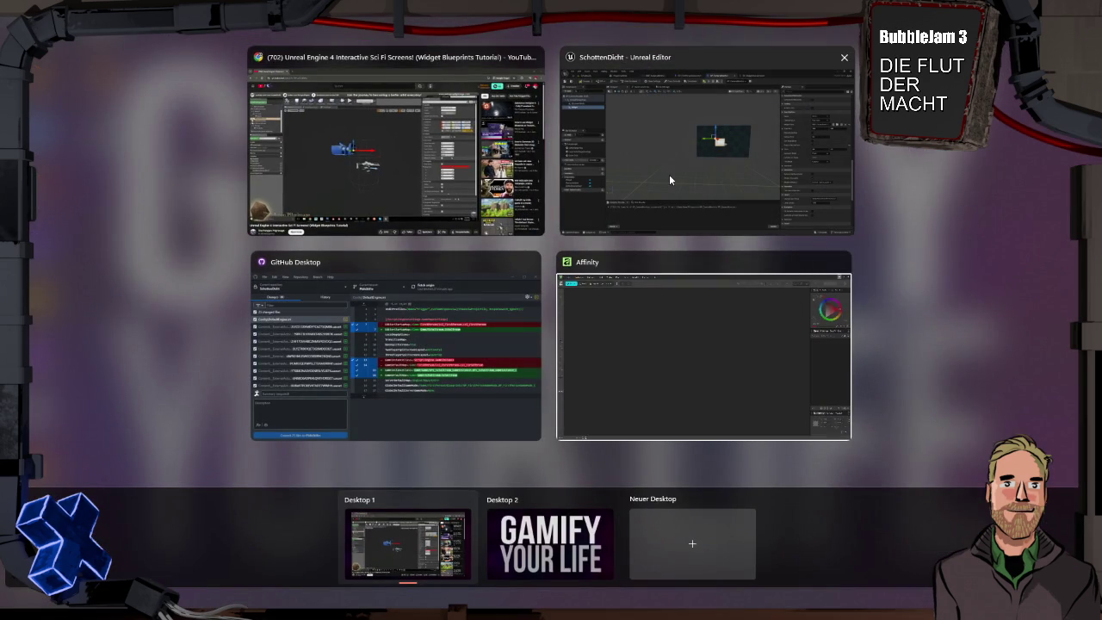
# Turn off Draw at Desired Size and place BP_FirstPersonCharacter's WidgetInteraction at 130, 0, 70
pyautogui.click(668, 172)
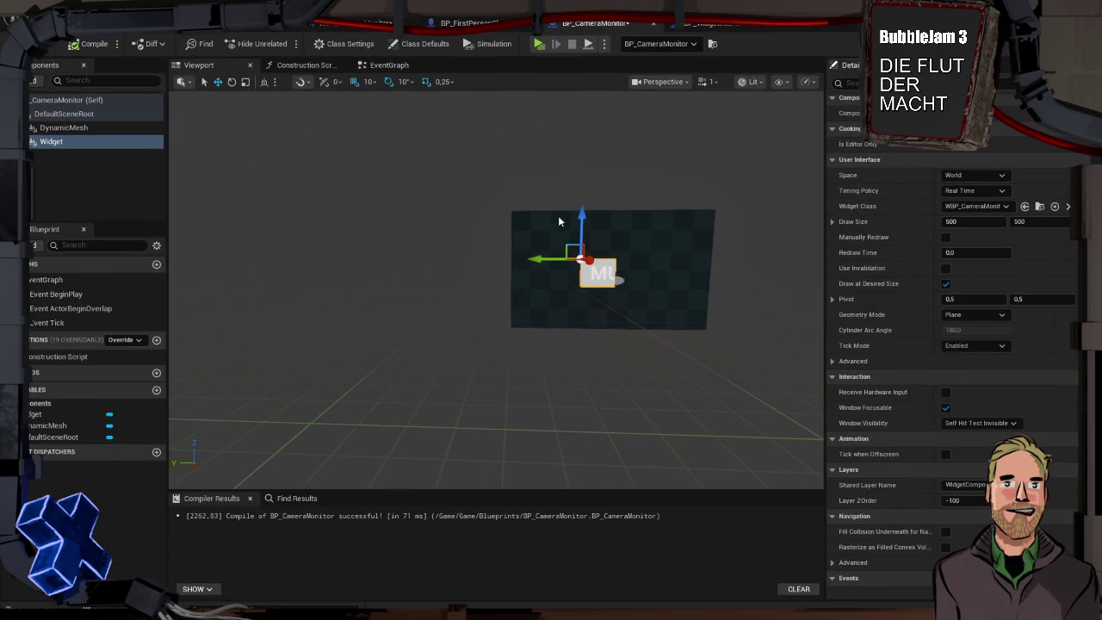
pyautogui.click(945, 283)
pyautogui.click(477, 24)
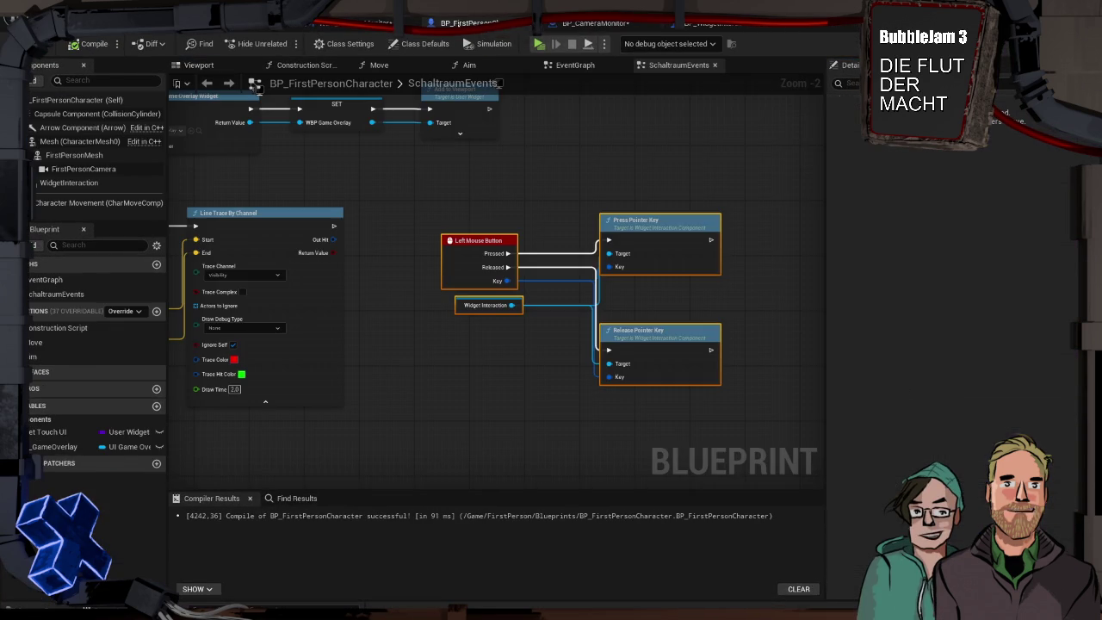
pyautogui.click(92, 182)
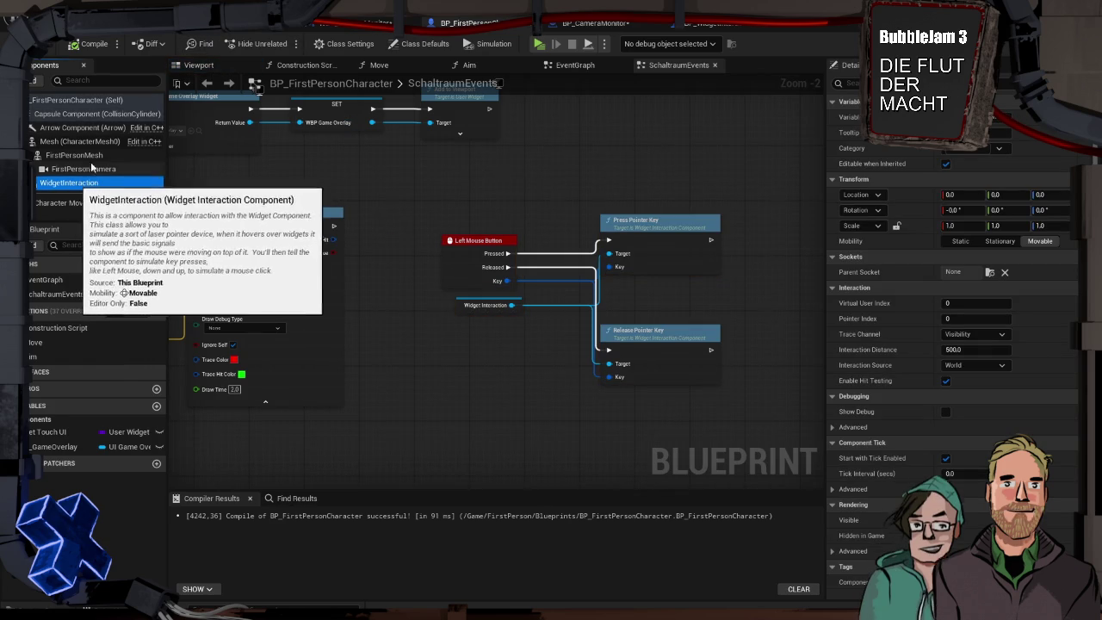
pyautogui.click(199, 65)
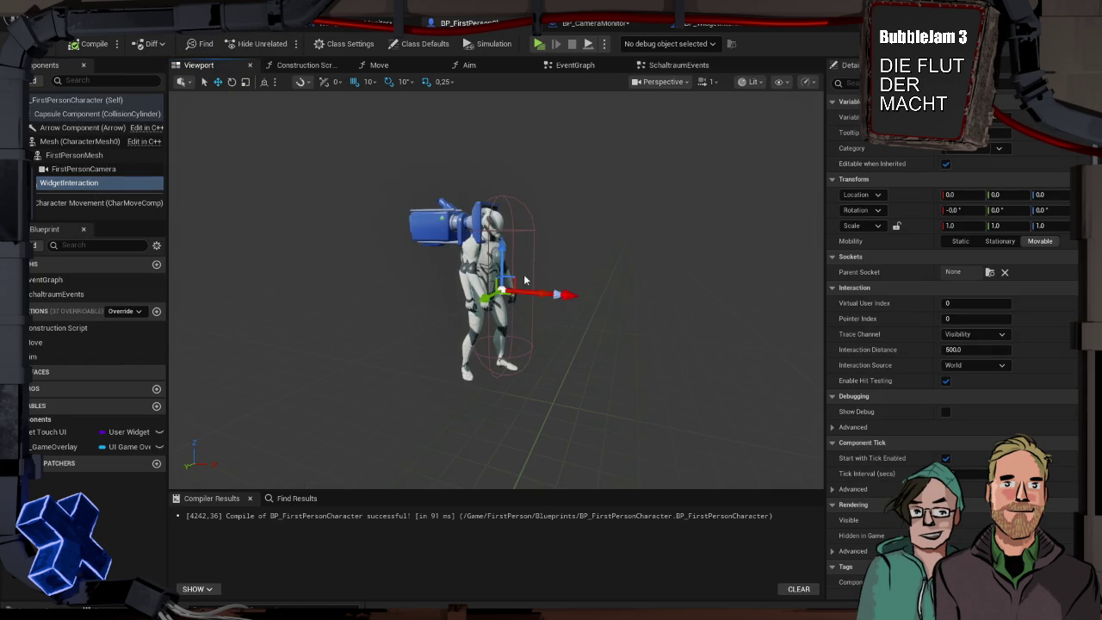
pyautogui.moveTo(500, 247); pyautogui.dragTo(500, 221)
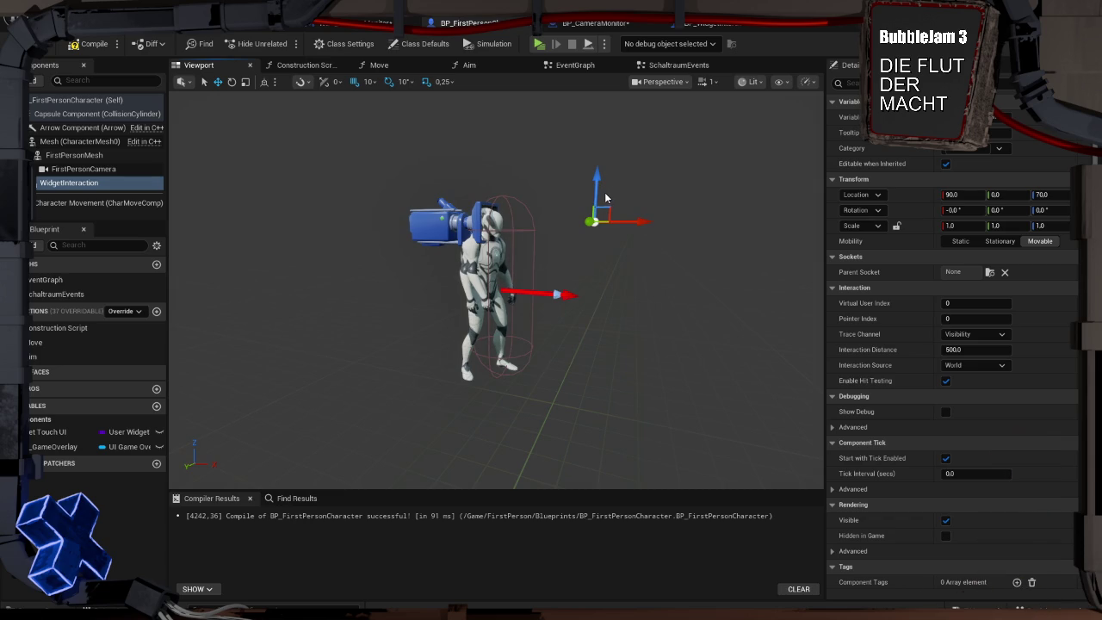
pyautogui.moveTo(641, 221)
pyautogui.mouseDown()
pyautogui.moveTo(627, 222)
pyautogui.moveTo(712, 247)
pyautogui.moveTo(698, 246)
pyautogui.mouseUp()
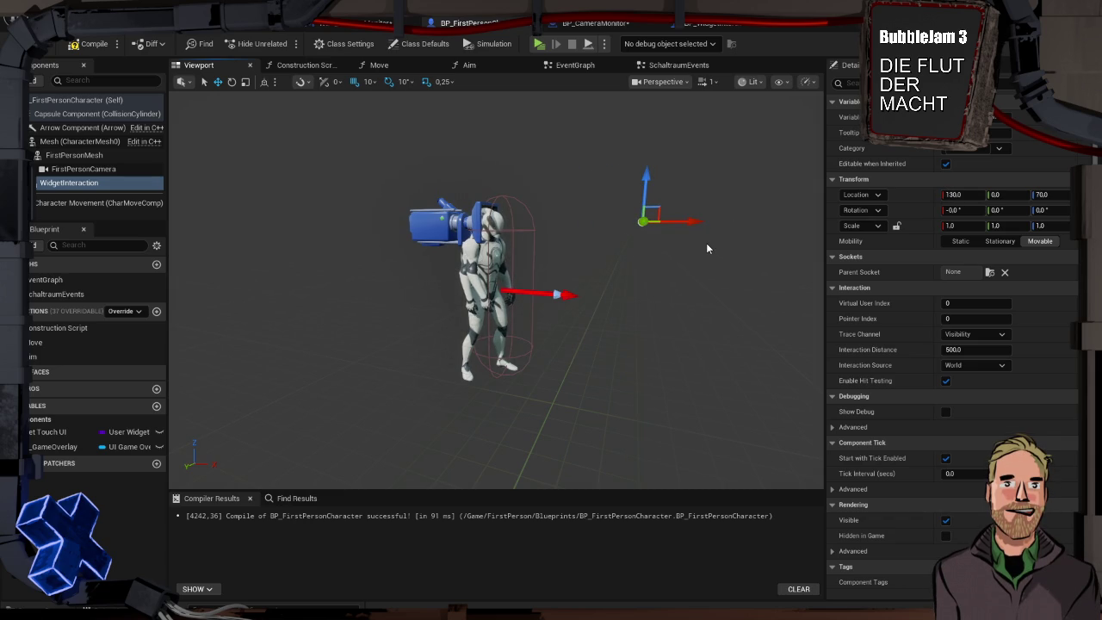
# Playtest walking up to the MUH! button, then stop and bring up task view
pyautogui.hotkey('alt', 'p')
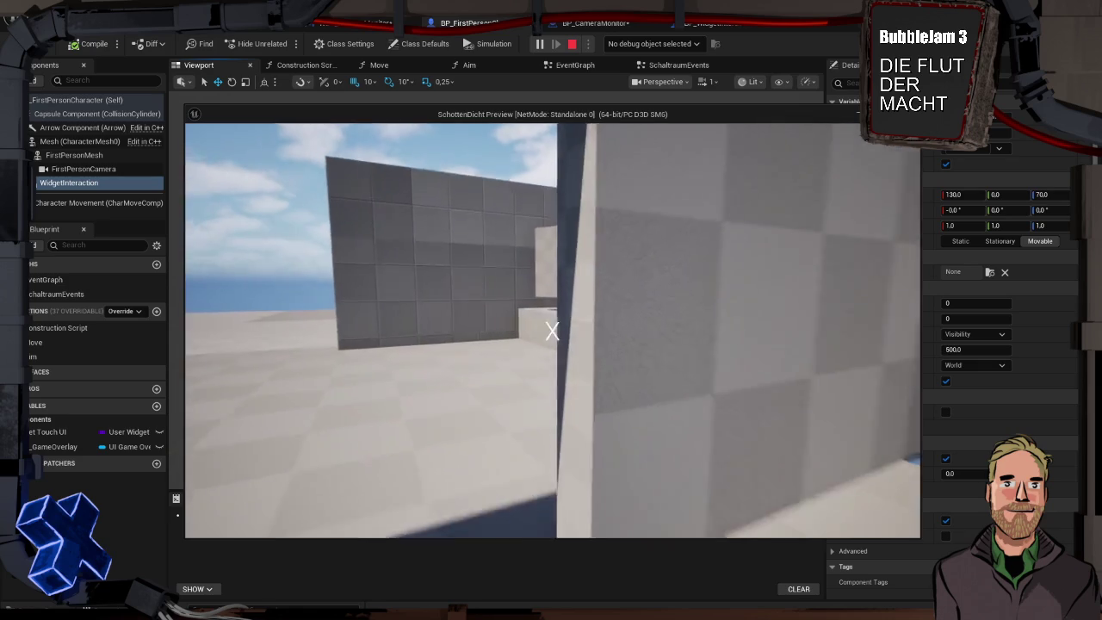
pyautogui.press('w')
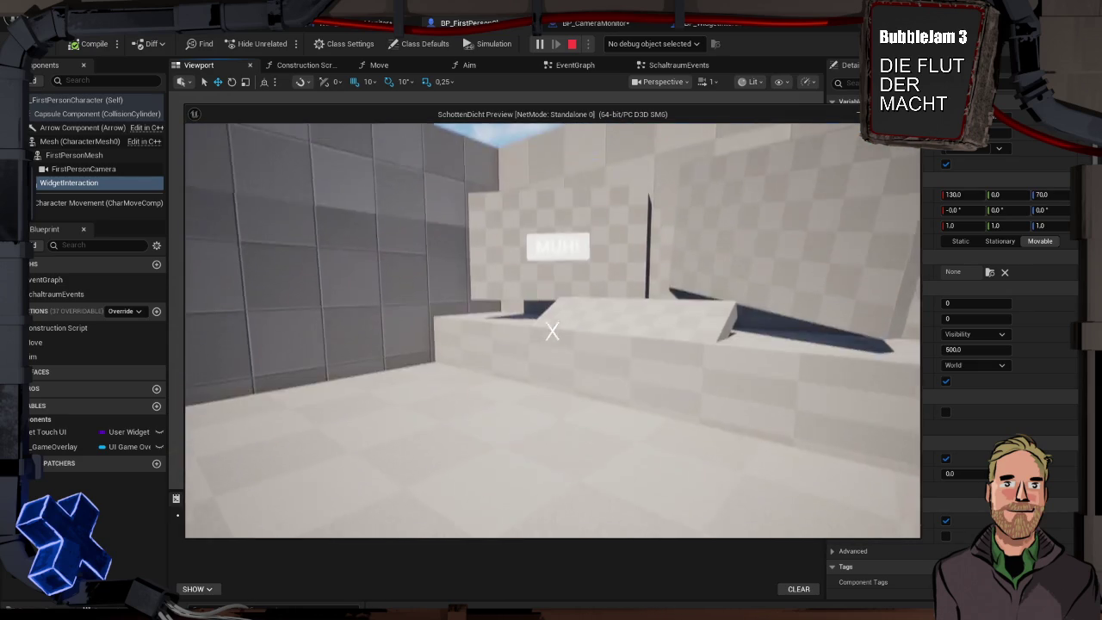
pyautogui.press('w')
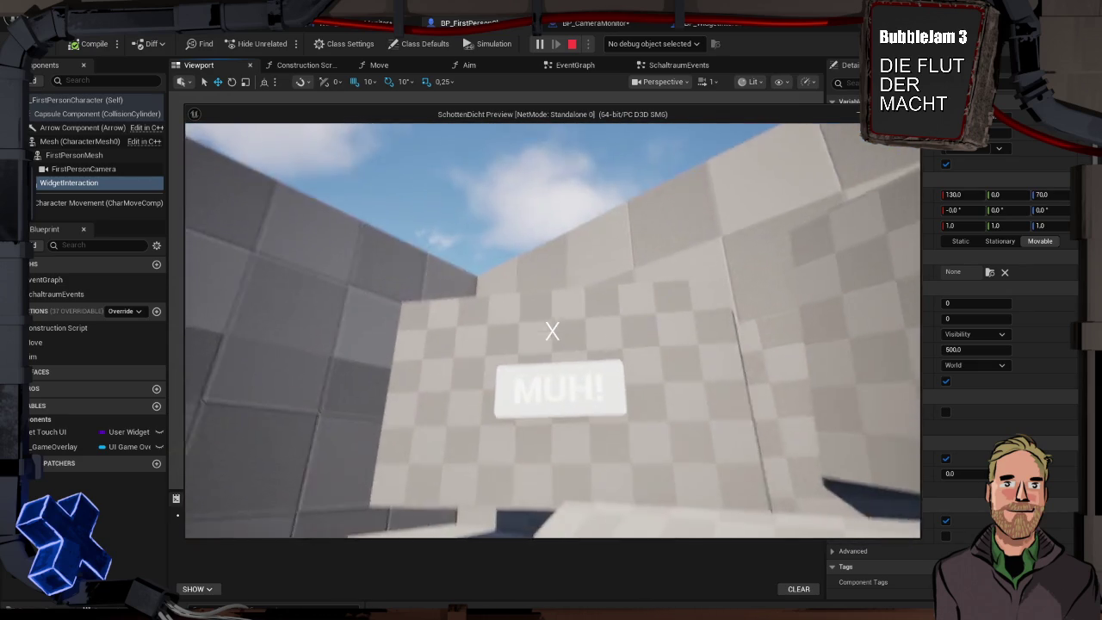
pyautogui.press('s')
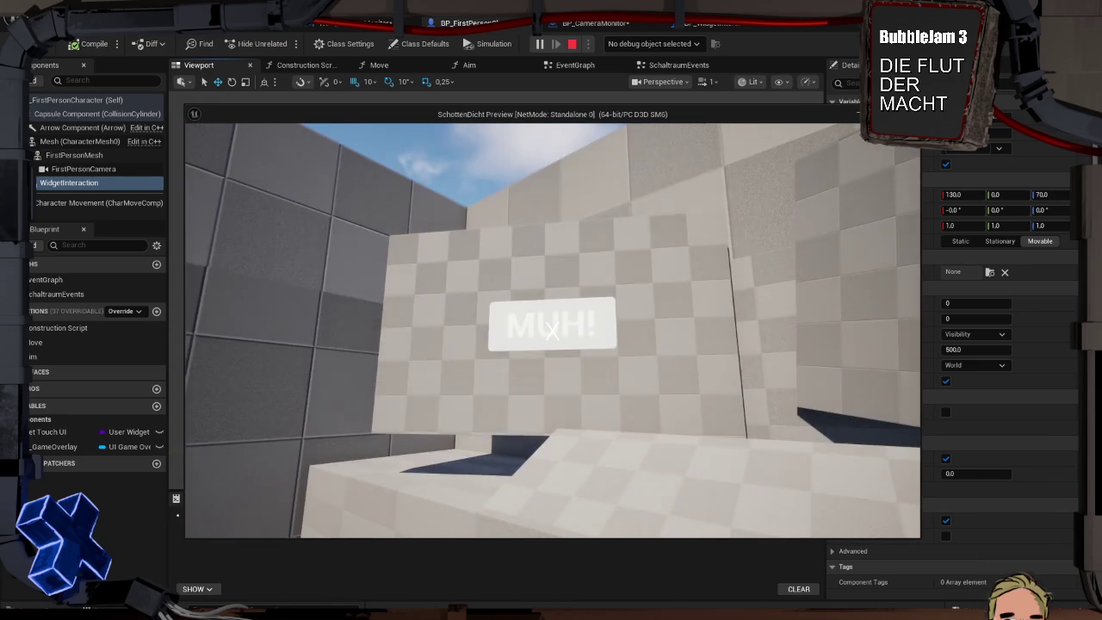
pyautogui.press('Escape')
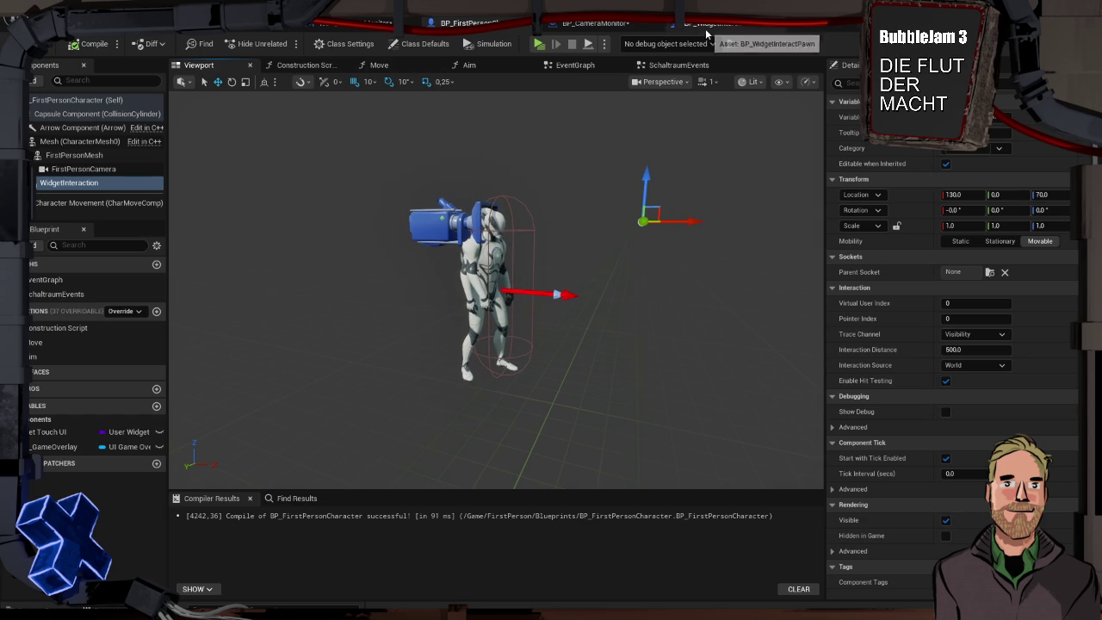
pyautogui.press('super+Tab')
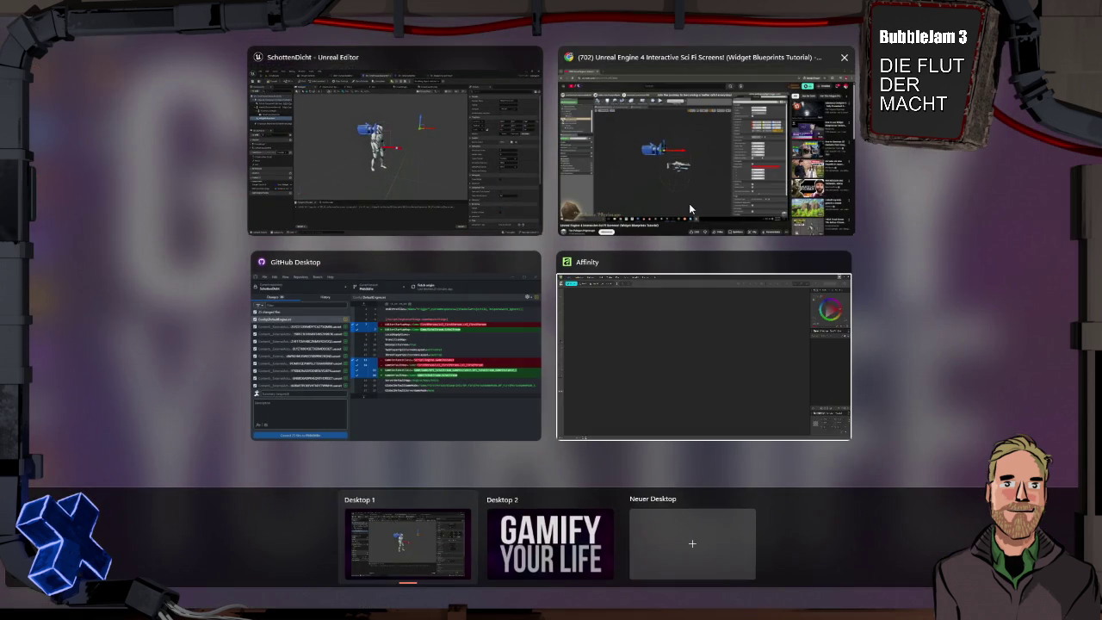
# Return to the YouTube tutorial and play it fullscreen
pyautogui.click(688, 203)
pyautogui.click(501, 338)
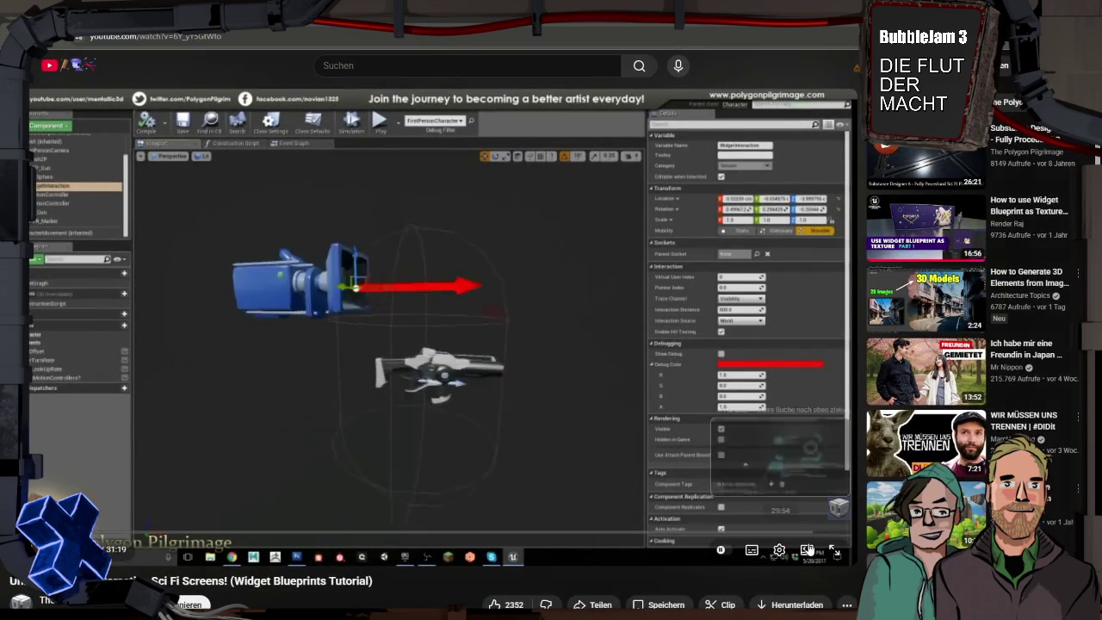
pyautogui.press('f')
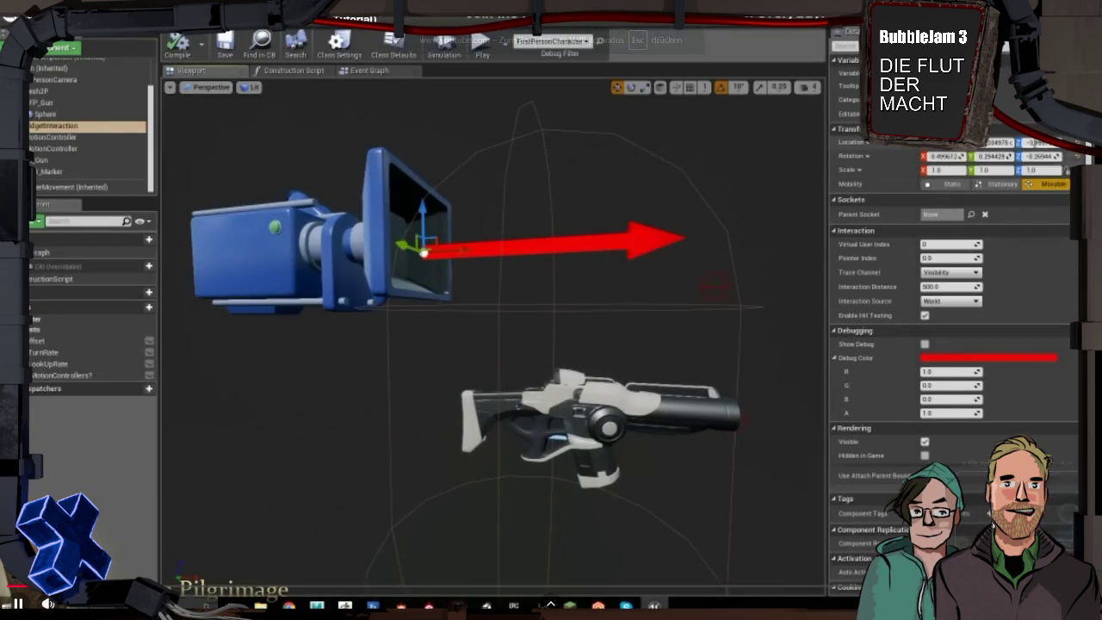
pyautogui.press('space')
# Switch the video to a different Qualität setting and resume playback
pyautogui.click(1051, 604)
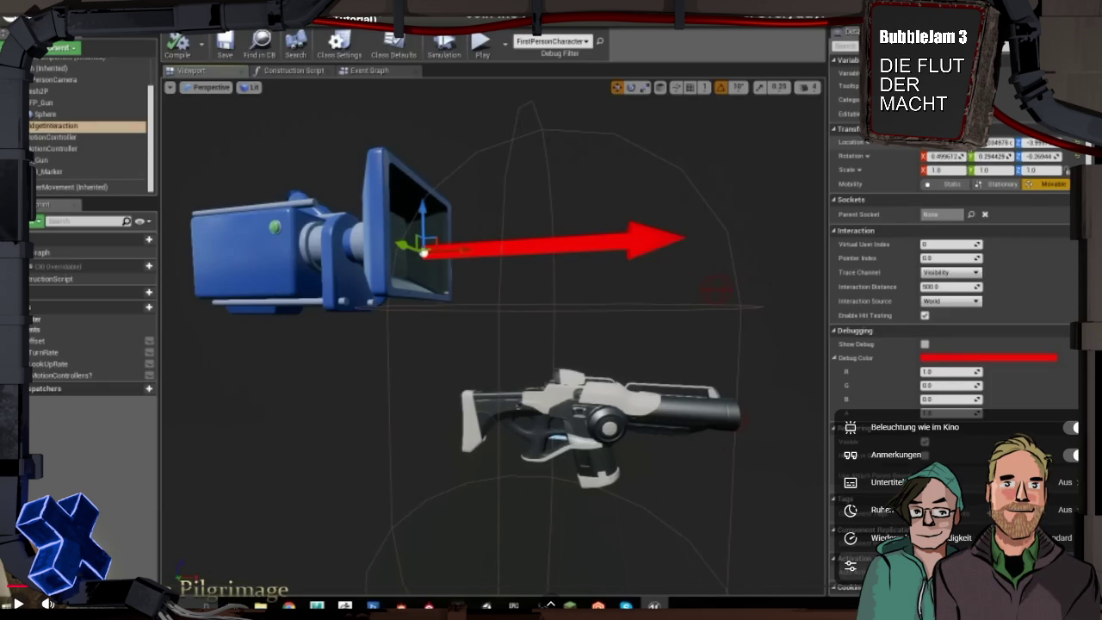
pyautogui.click(895, 566)
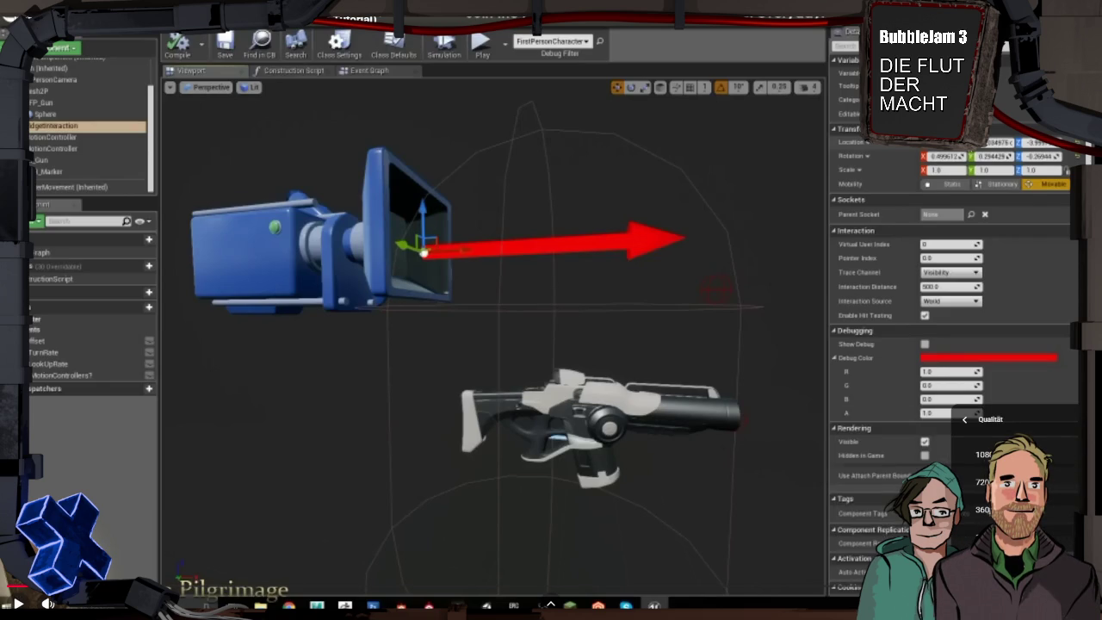
pyautogui.click(981, 482)
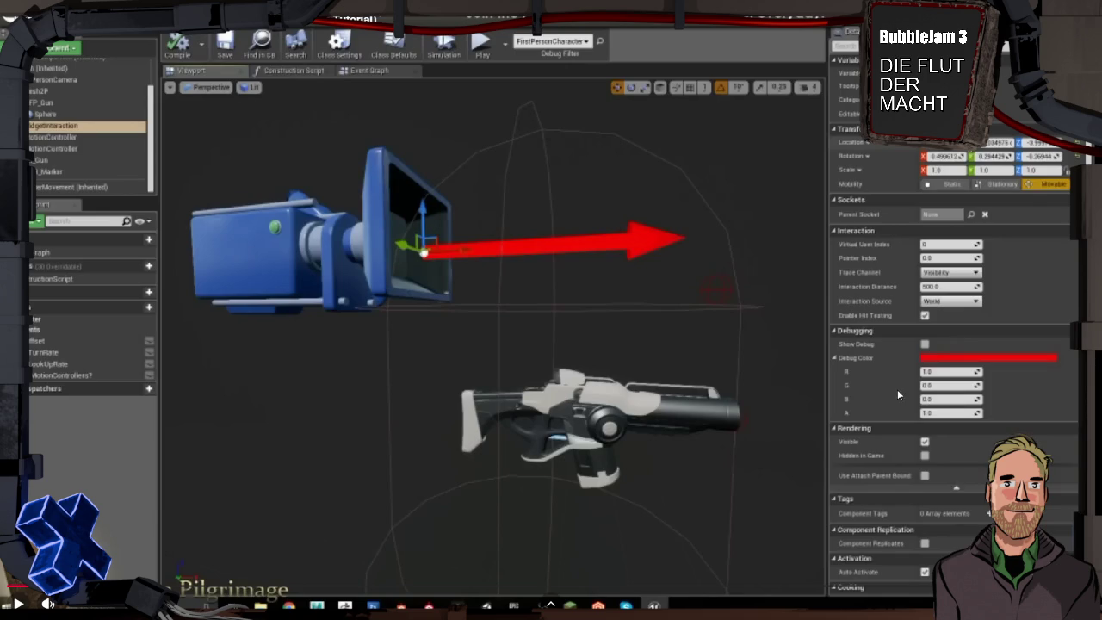
pyautogui.click(864, 386)
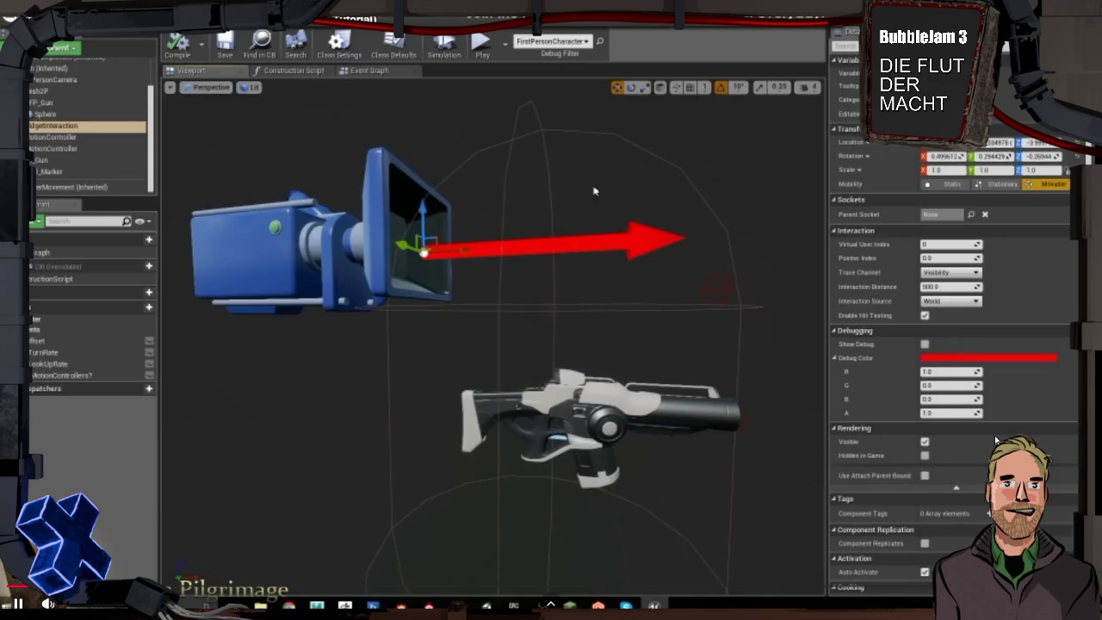
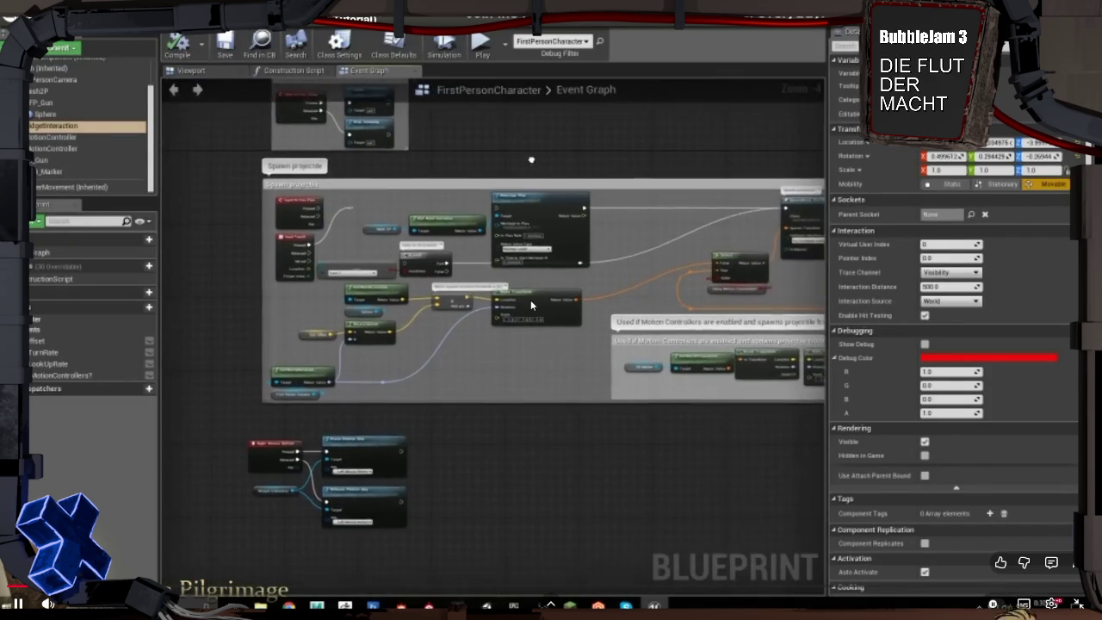
# Pause the Blueprint tutorial at the Event Graph and bring up the Unreal Editor window
pyautogui.click(530, 299)
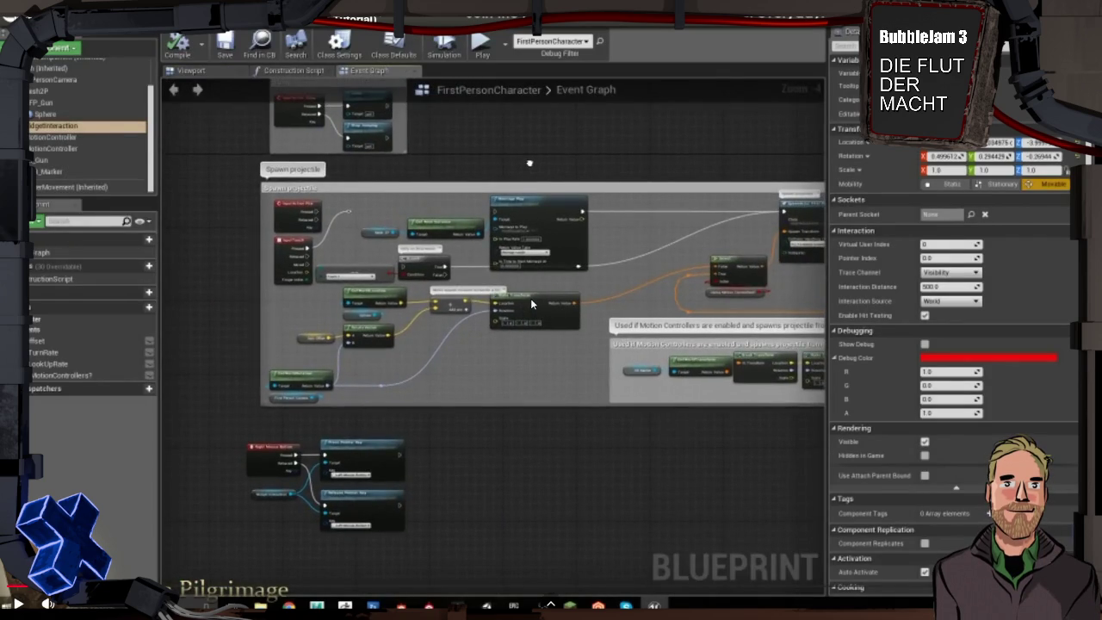
pyautogui.press('super+Tab')
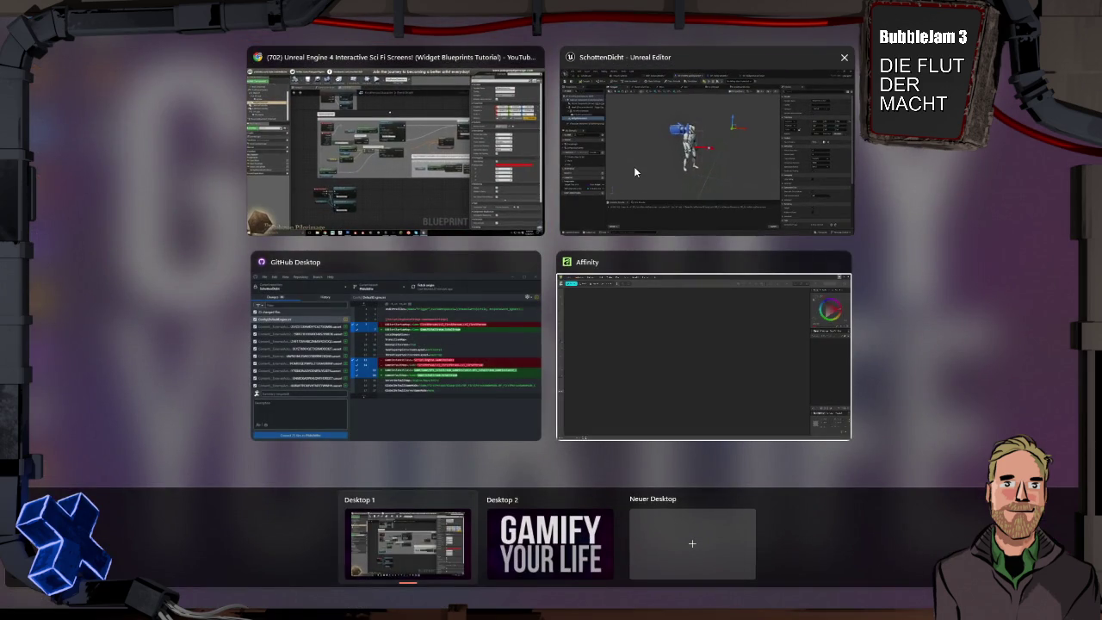
pyautogui.click(620, 178)
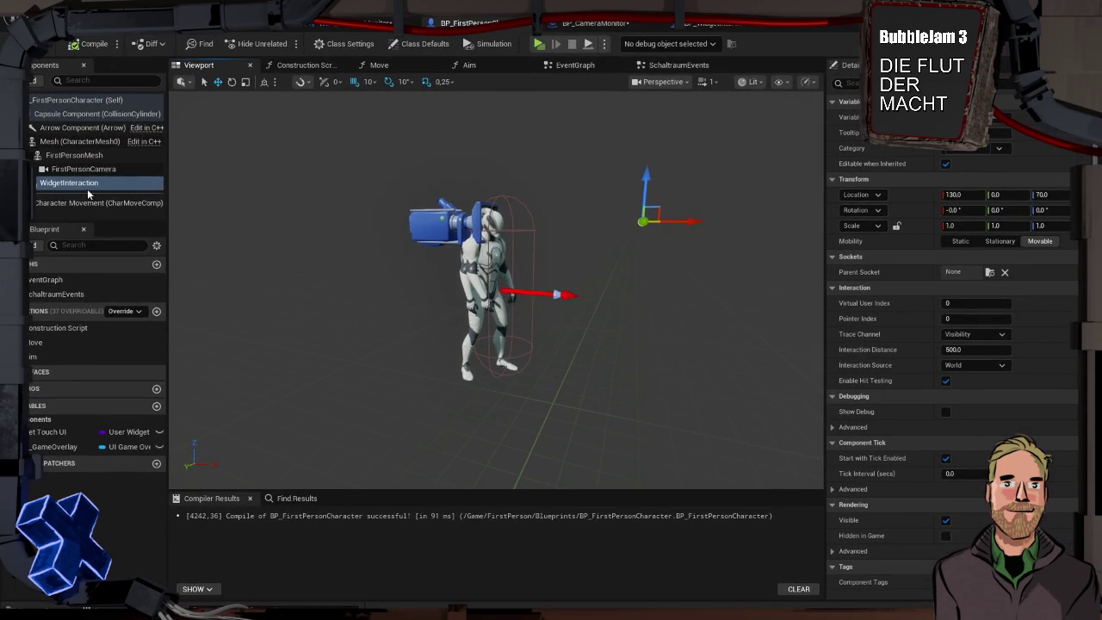
# Copy FirstPersonCamera's Location and paste it onto the WidgetInteraction component
pyautogui.click(432, 217)
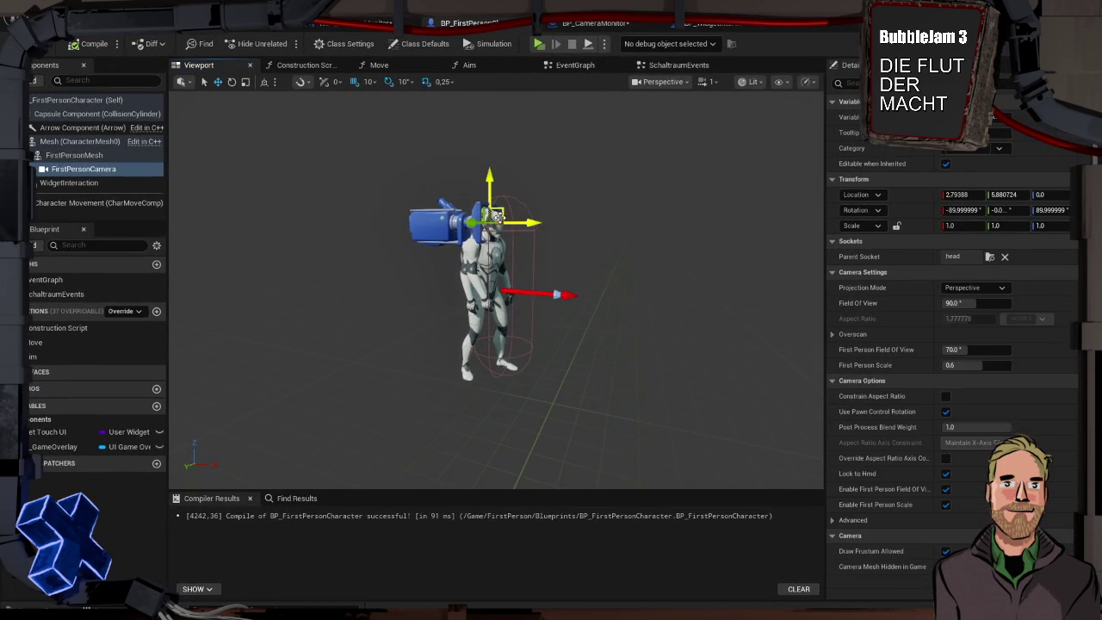
pyautogui.rightClick(913, 196)
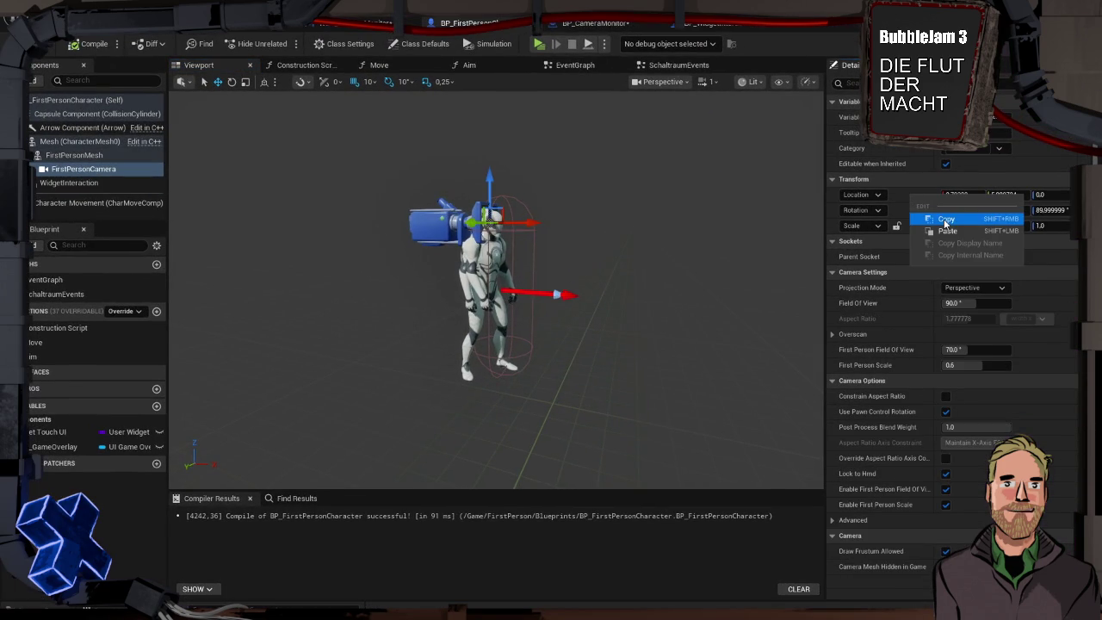
pyautogui.click(945, 221)
pyautogui.click(89, 184)
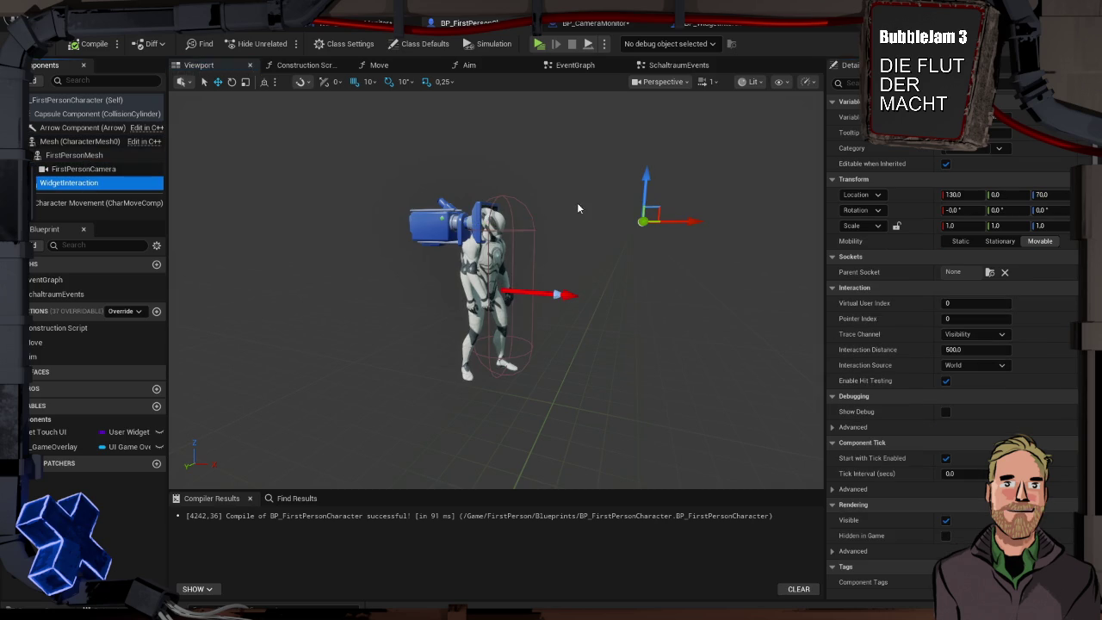
pyautogui.rightClick(911, 197)
pyautogui.click(940, 231)
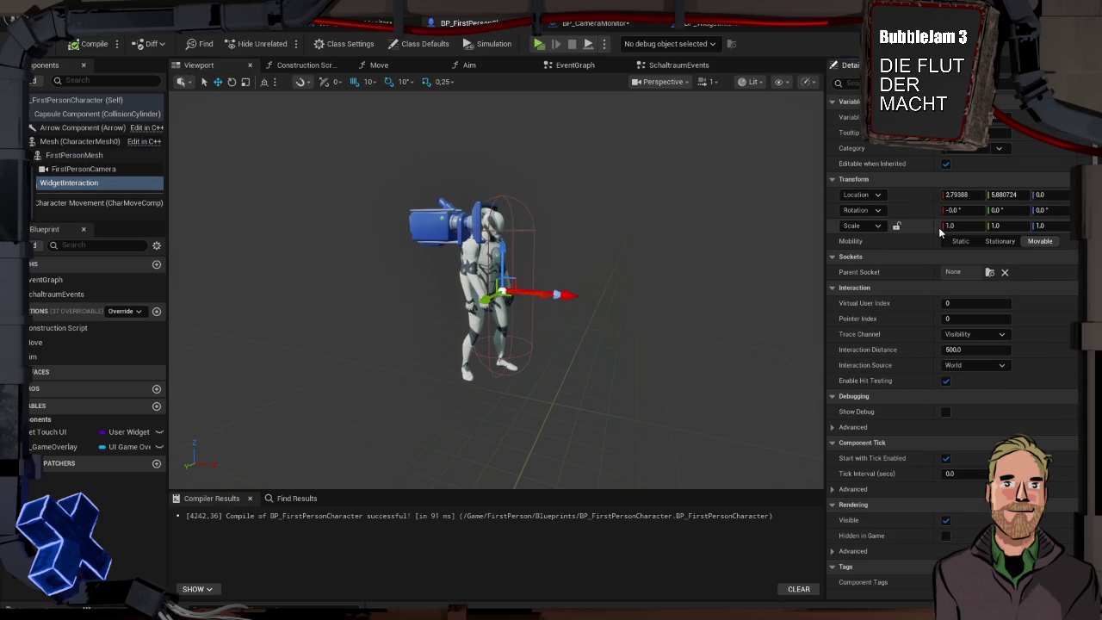
# Raise WidgetInteraction up to the character's head, checking it against the camera's position
pyautogui.scroll(4, 586, 348)
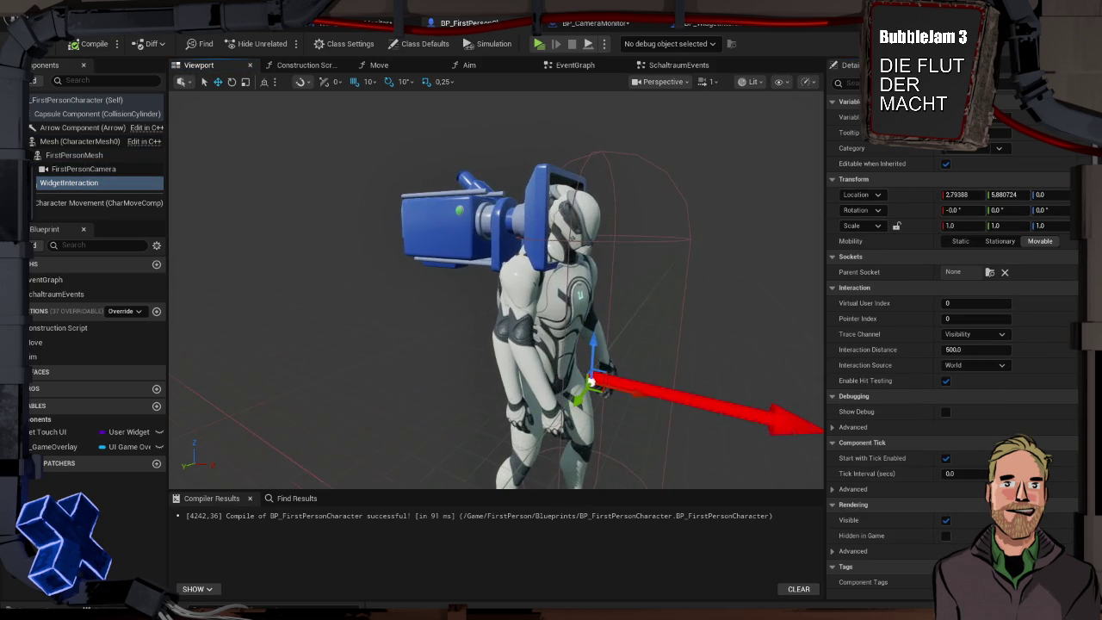
pyautogui.moveTo(591, 323); pyautogui.dragTo(572, 175)
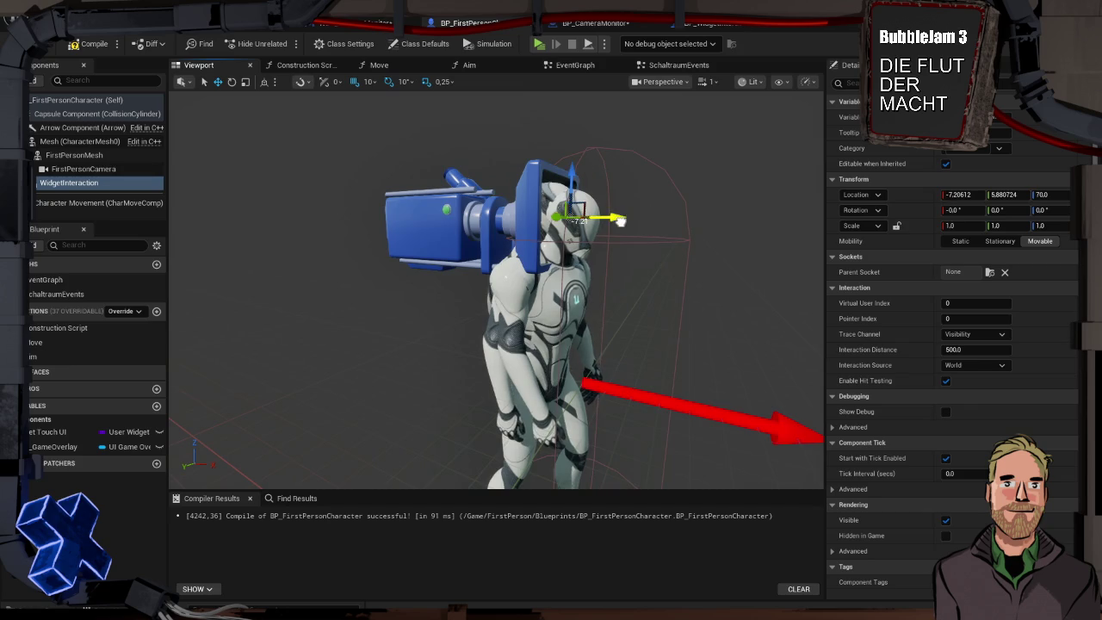
pyautogui.click(89, 169)
pyautogui.click(90, 183)
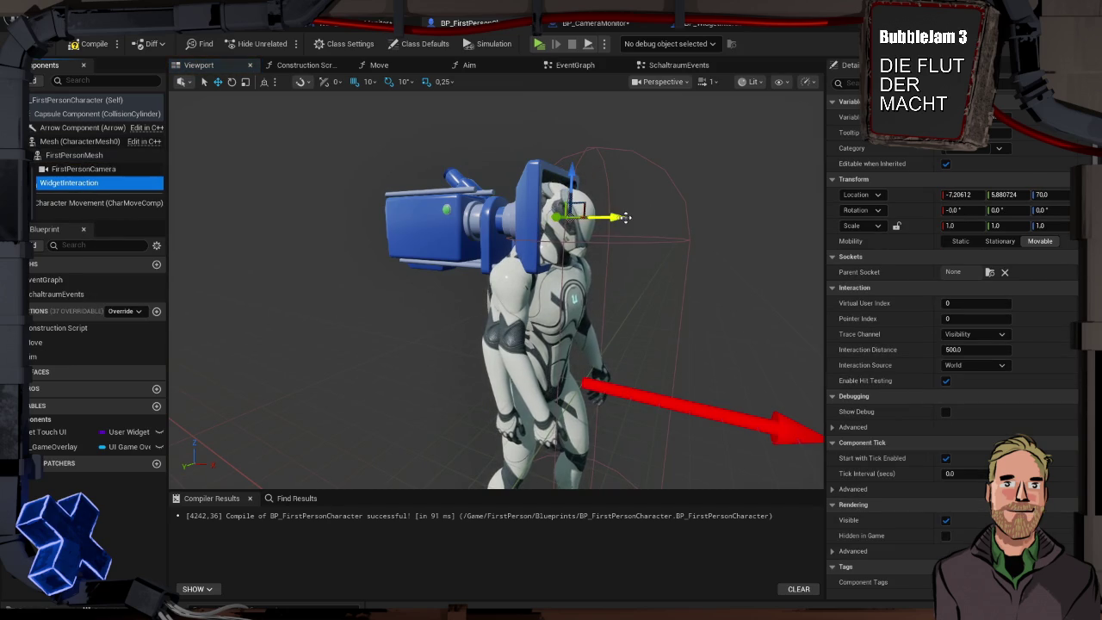
pyautogui.click(86, 169)
pyautogui.click(86, 183)
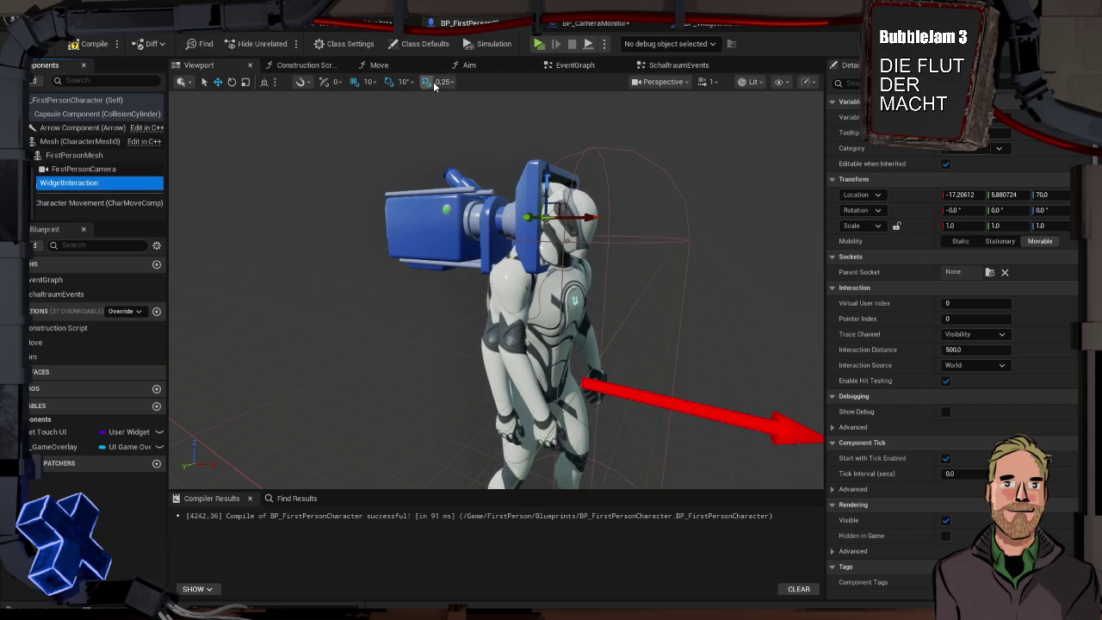
# Shift WidgetInteraction forward and slightly lower to line up with the camera, then return to the tutorial
pyautogui.moveTo(589, 217); pyautogui.dragTo(605, 218)
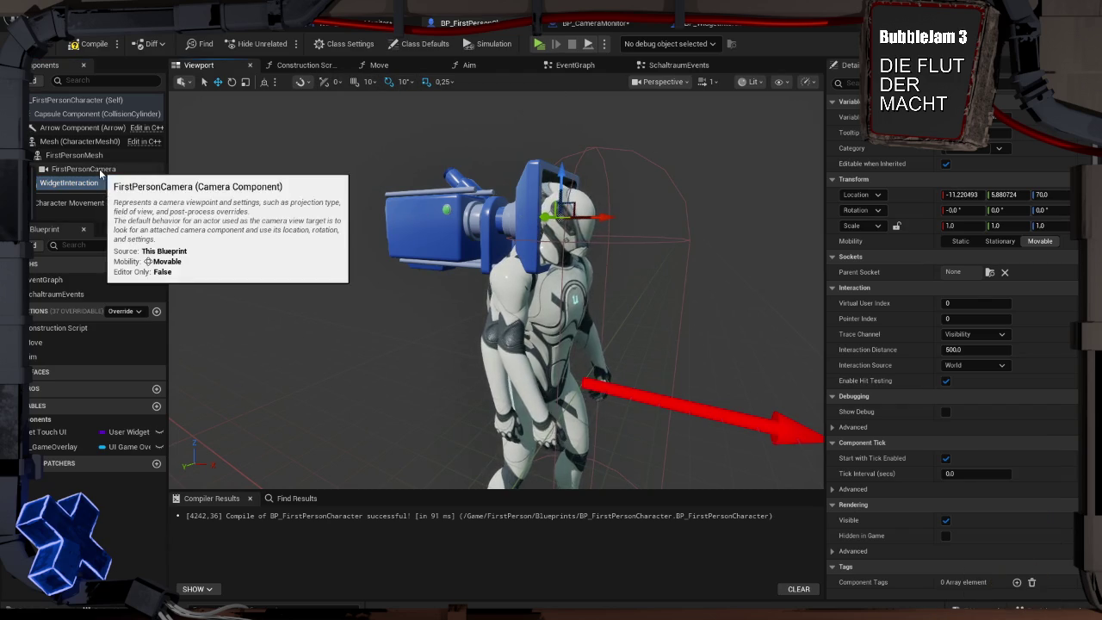
pyautogui.click(101, 171)
pyautogui.click(69, 183)
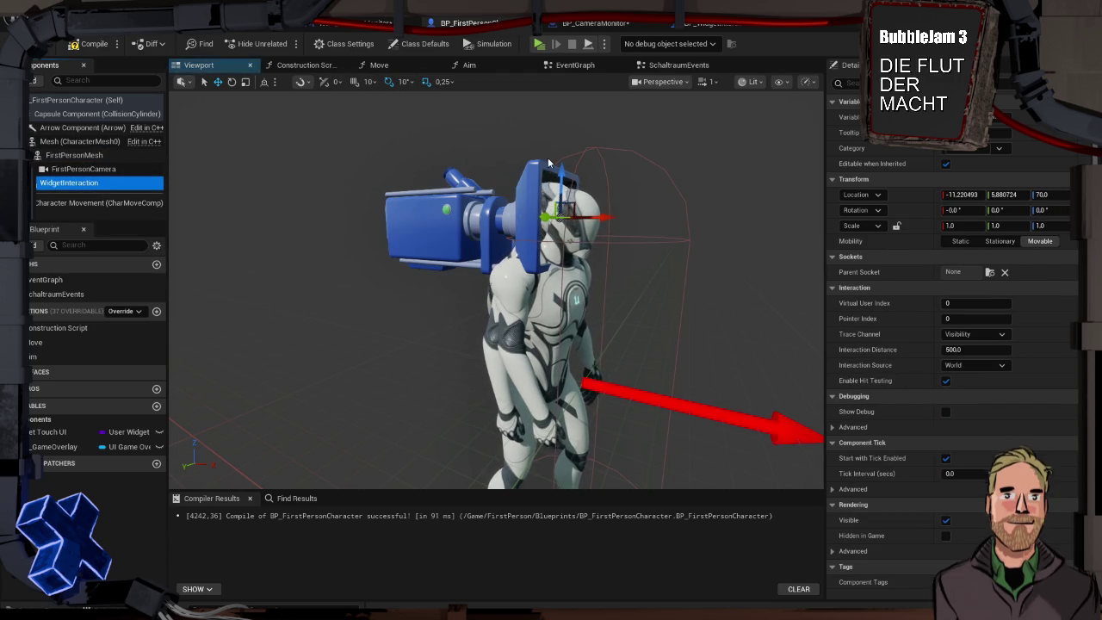
pyautogui.moveTo(560, 170); pyautogui.dragTo(560, 172)
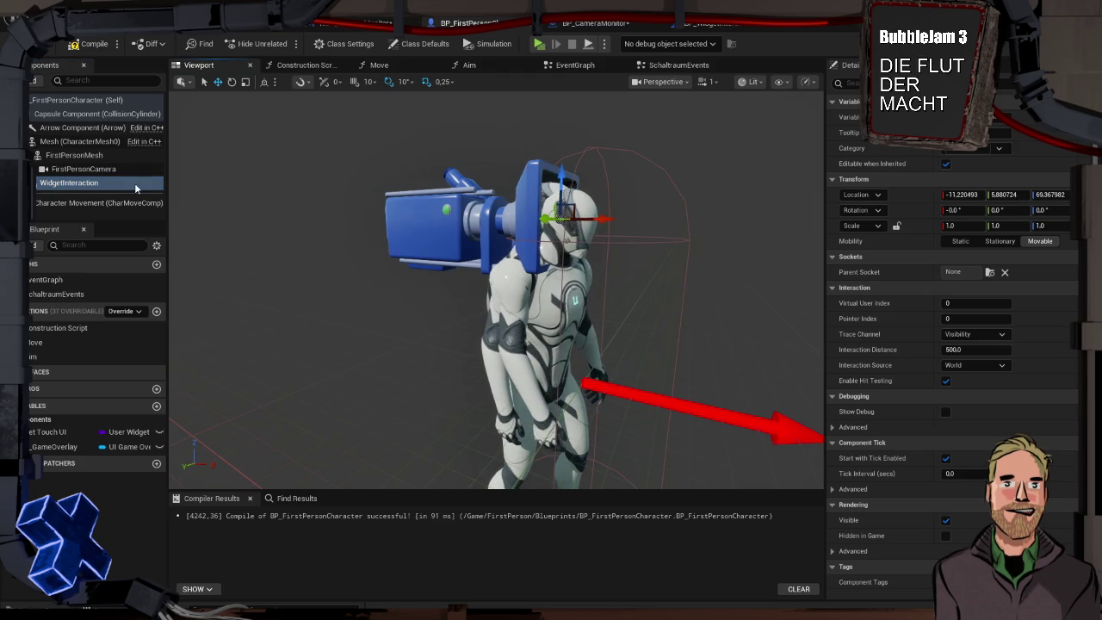
pyautogui.click(111, 170)
pyautogui.click(110, 181)
pyautogui.click(110, 170)
pyautogui.click(110, 182)
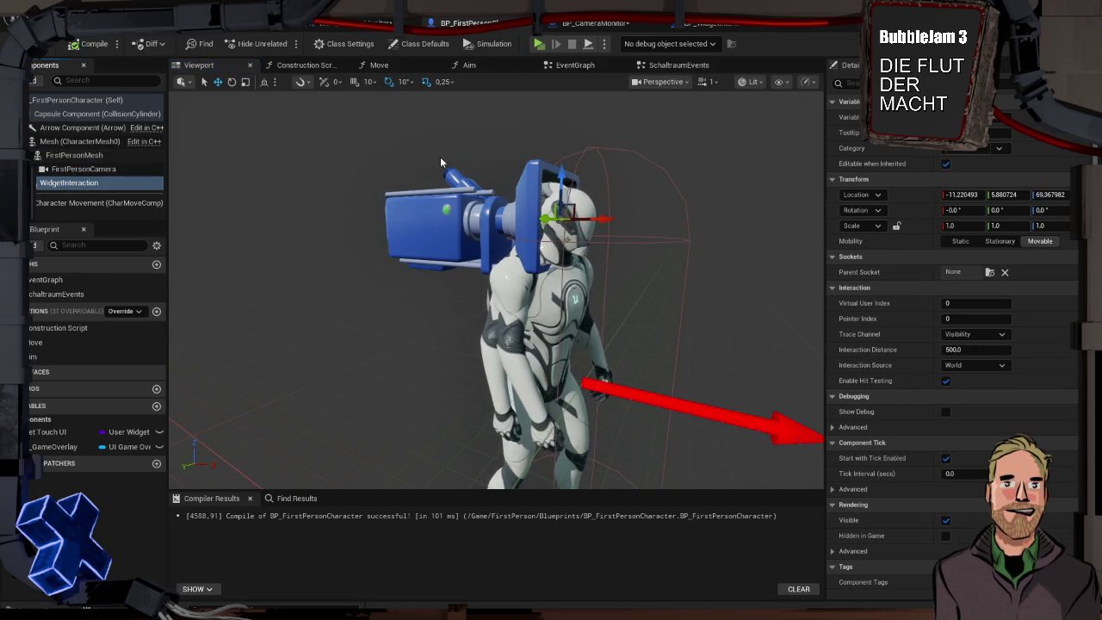
pyautogui.press('super+Tab')
pyautogui.click(635, 231)
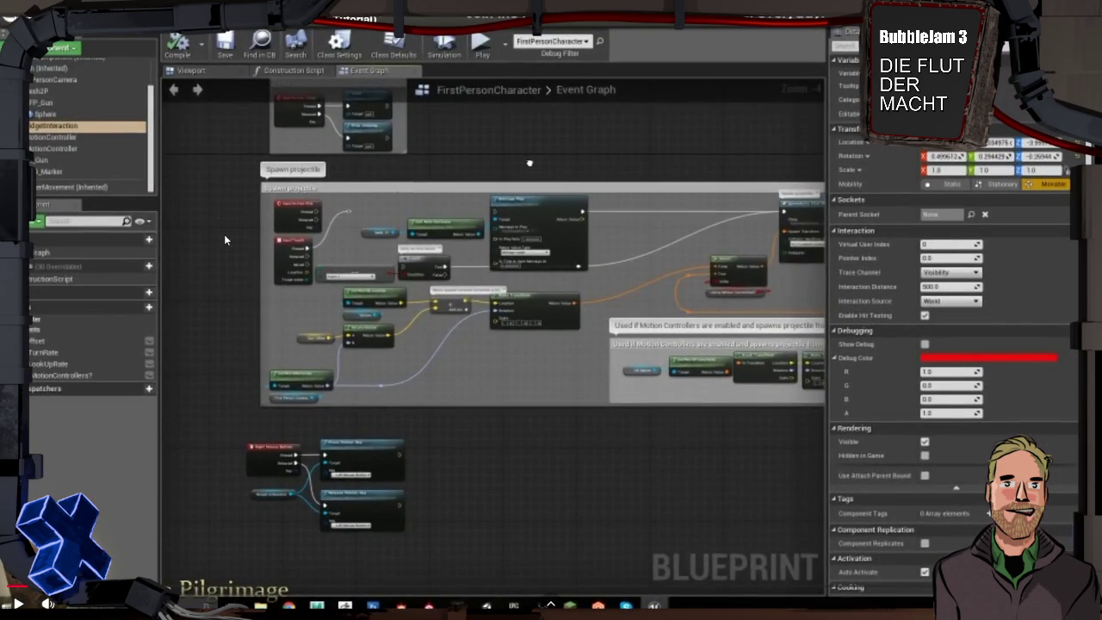
# Resume the tutorial and watch how a mouse button drives Press/Release Pointer Key
pyautogui.press('space')
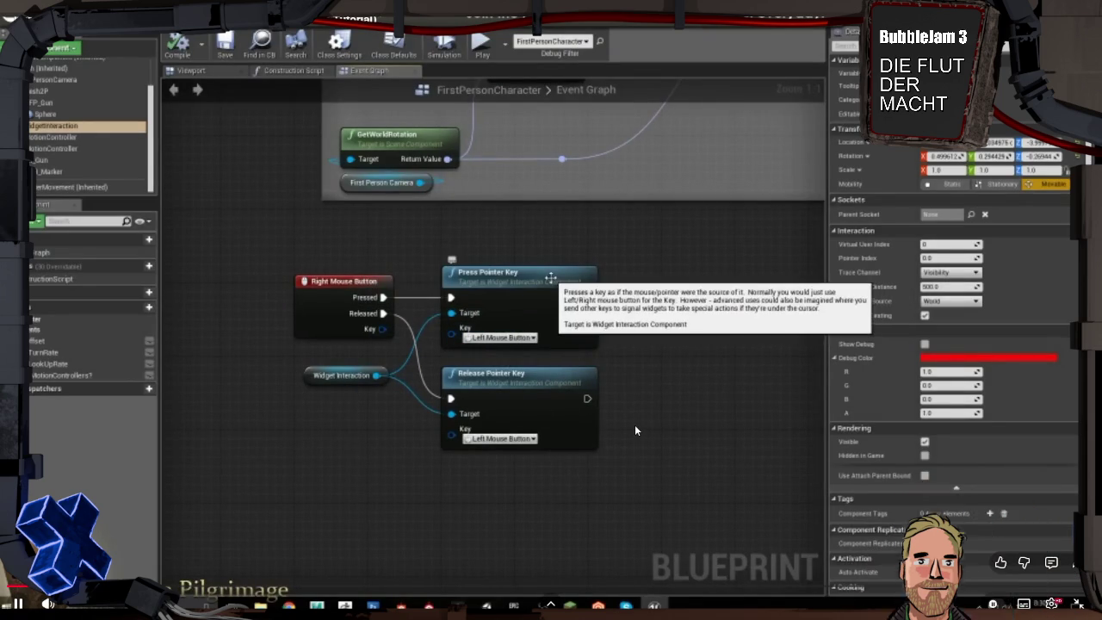
pyautogui.moveTo(663, 364)
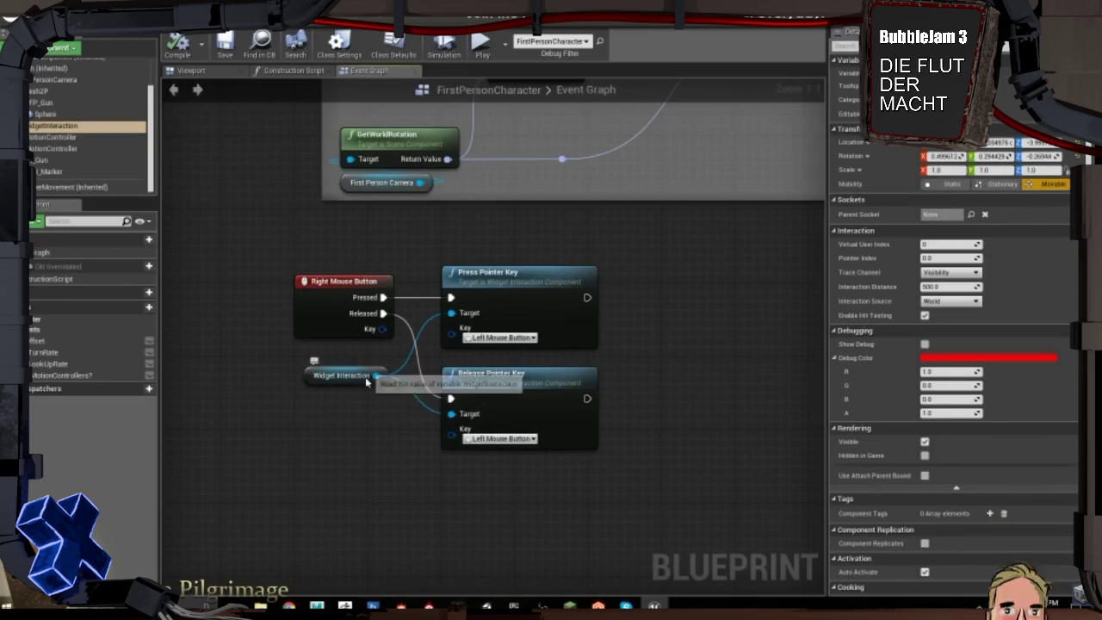
pyautogui.moveTo(662, 391)
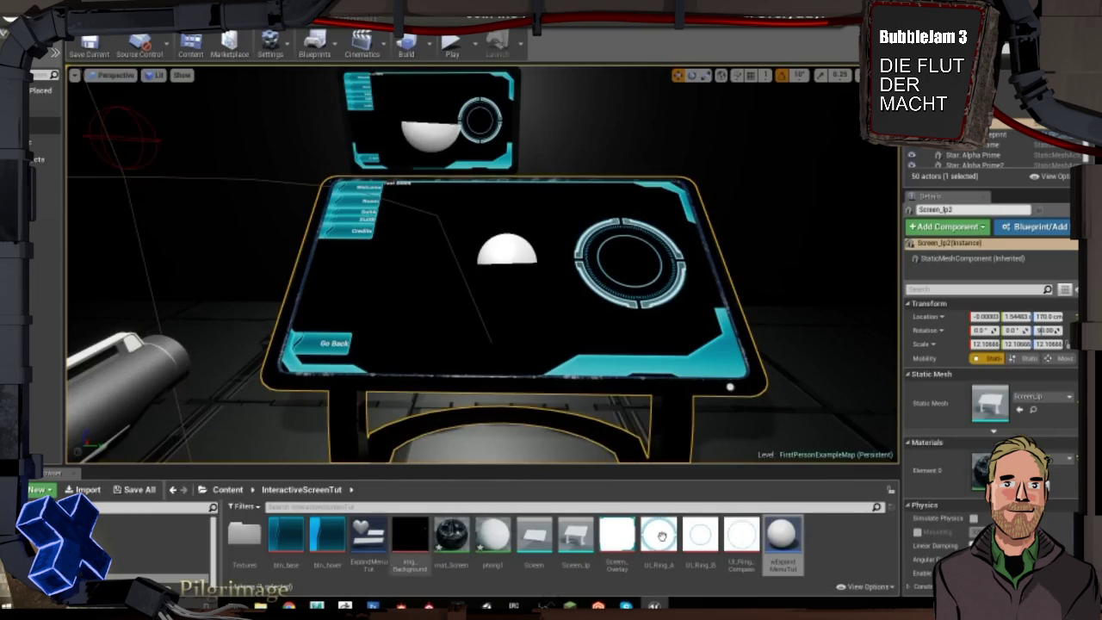
# Pause the tutorial, exit fullscreen and rewind to the Right Mouse Button Press/Release Pointer Key graph
pyautogui.click(571, 588)
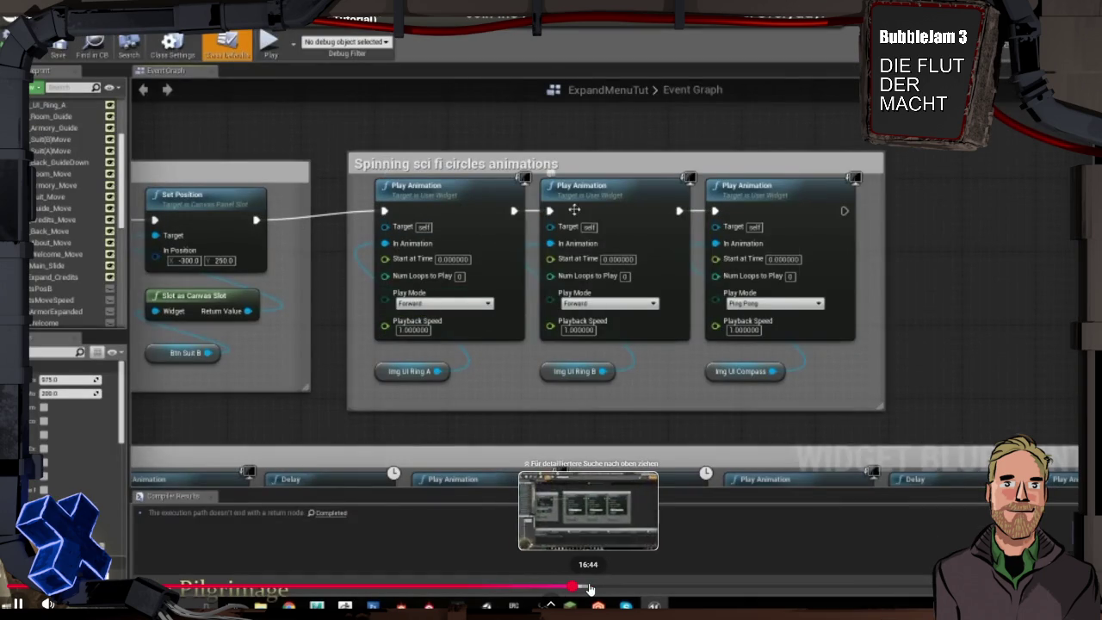
pyautogui.click(606, 588)
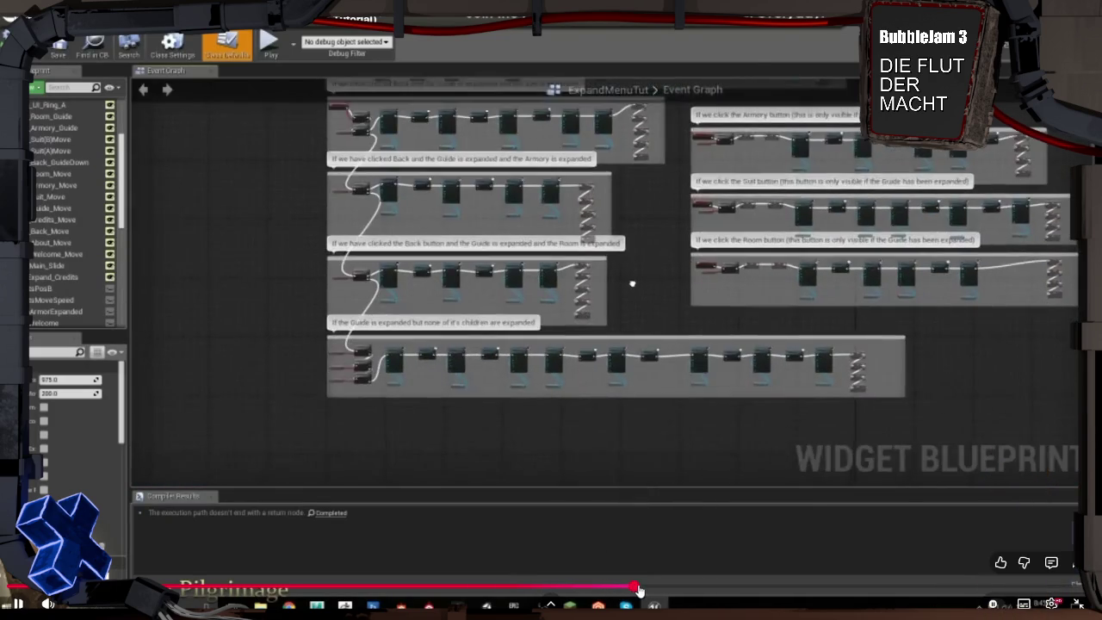
pyautogui.click(637, 588)
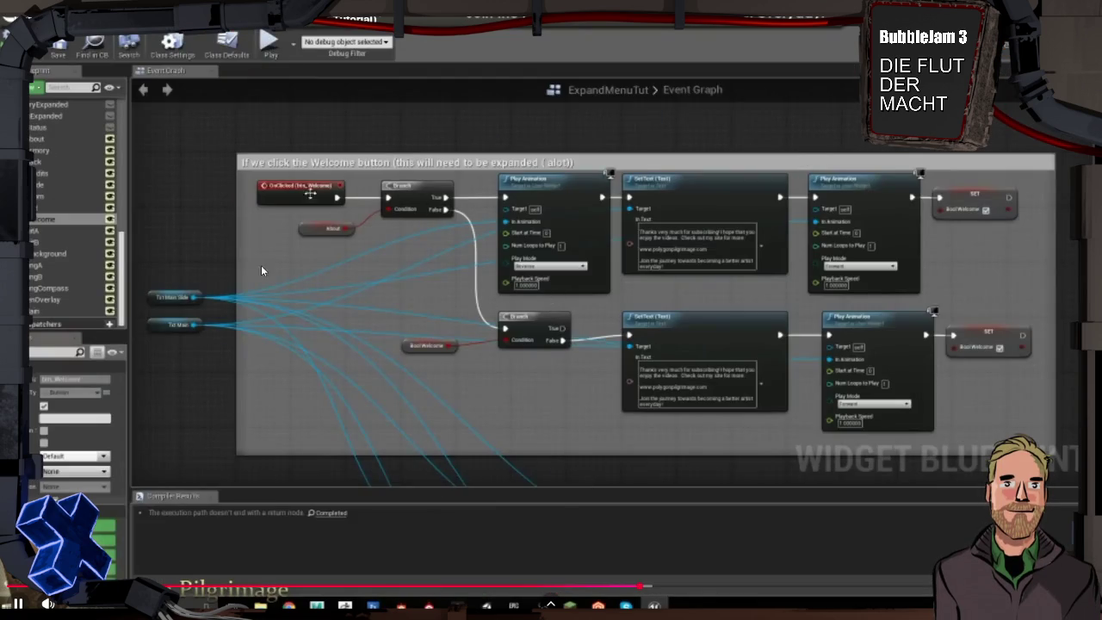
pyautogui.press('space')
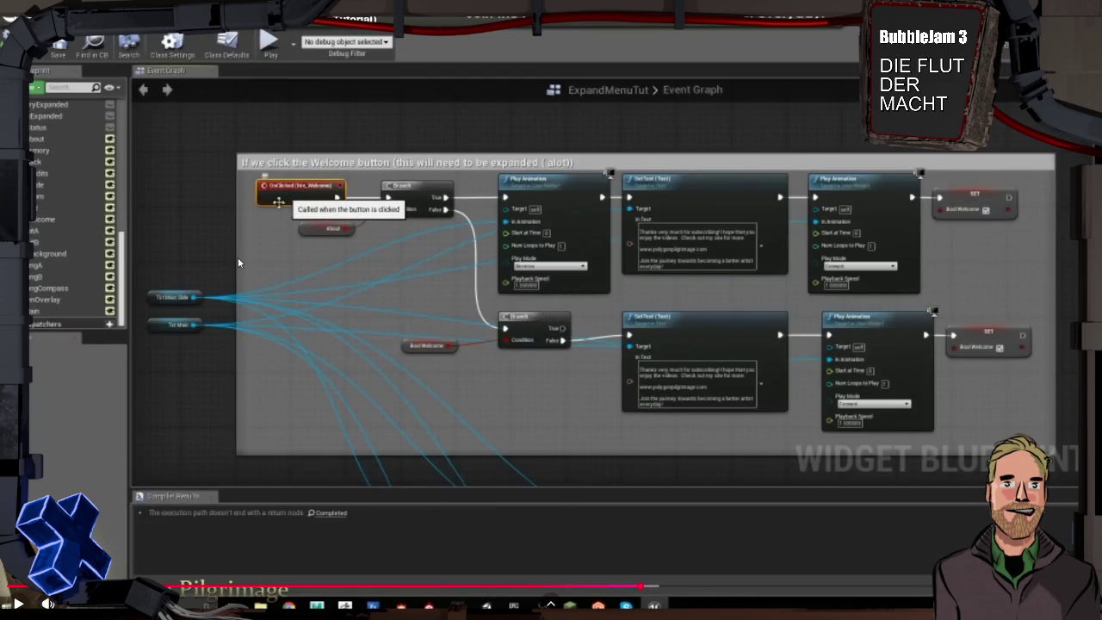
pyautogui.press('Escape')
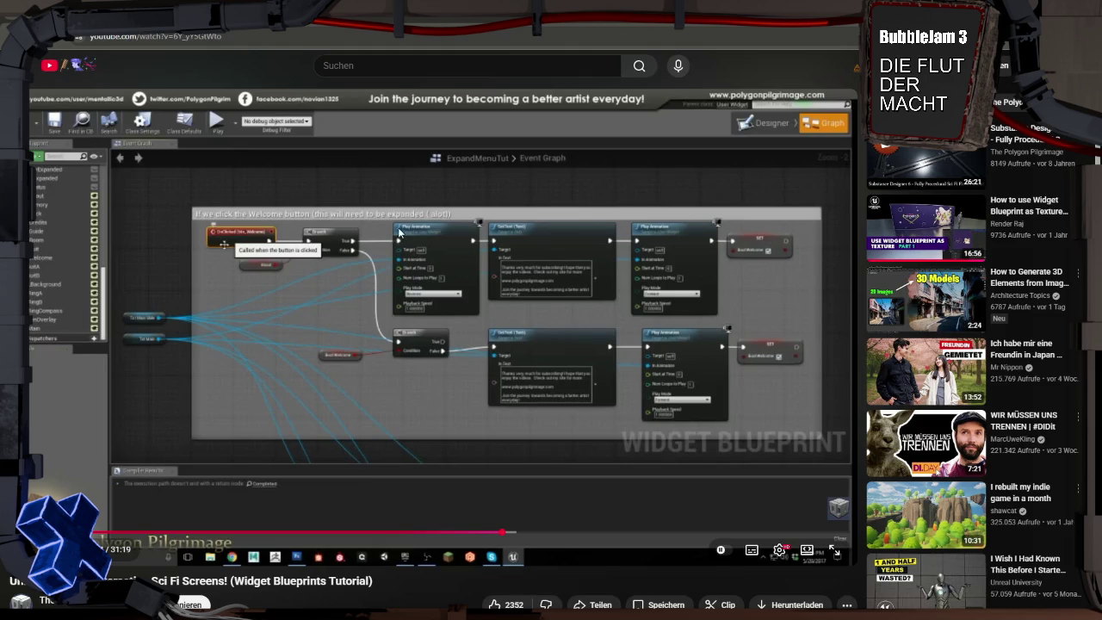
pyautogui.moveTo(466, 463)
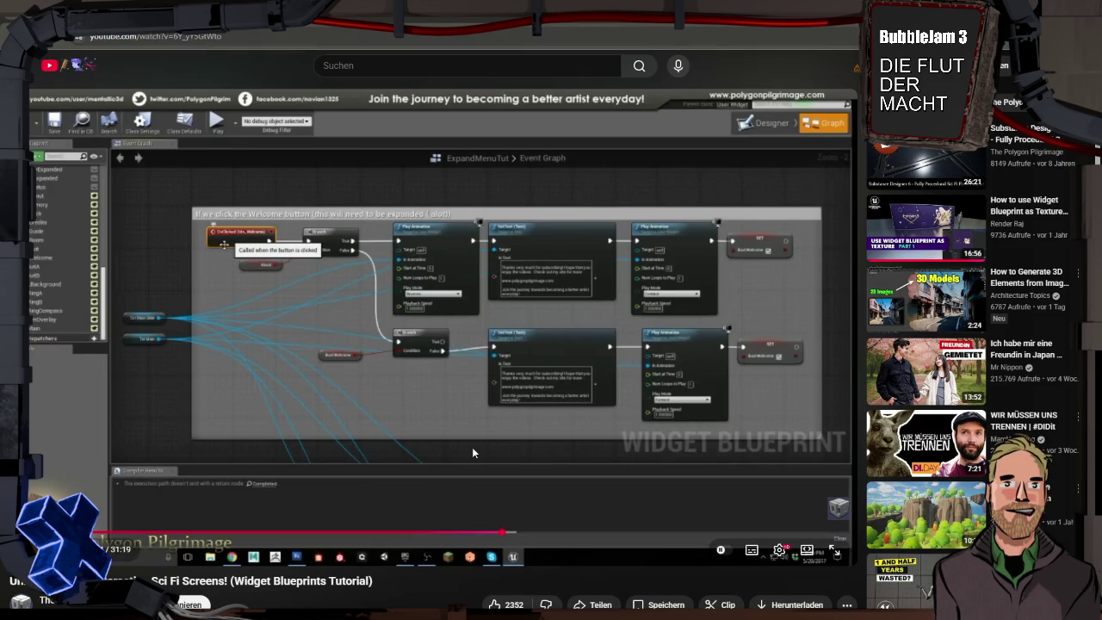
pyautogui.moveTo(332, 532); pyautogui.dragTo(94, 534)
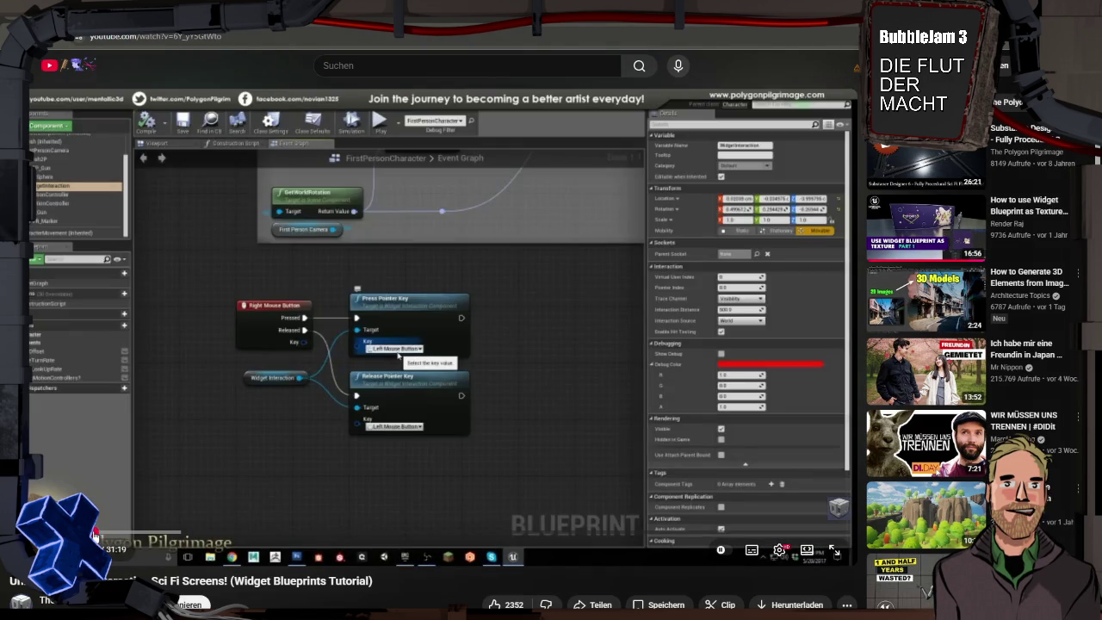
pyautogui.press('super+Tab')
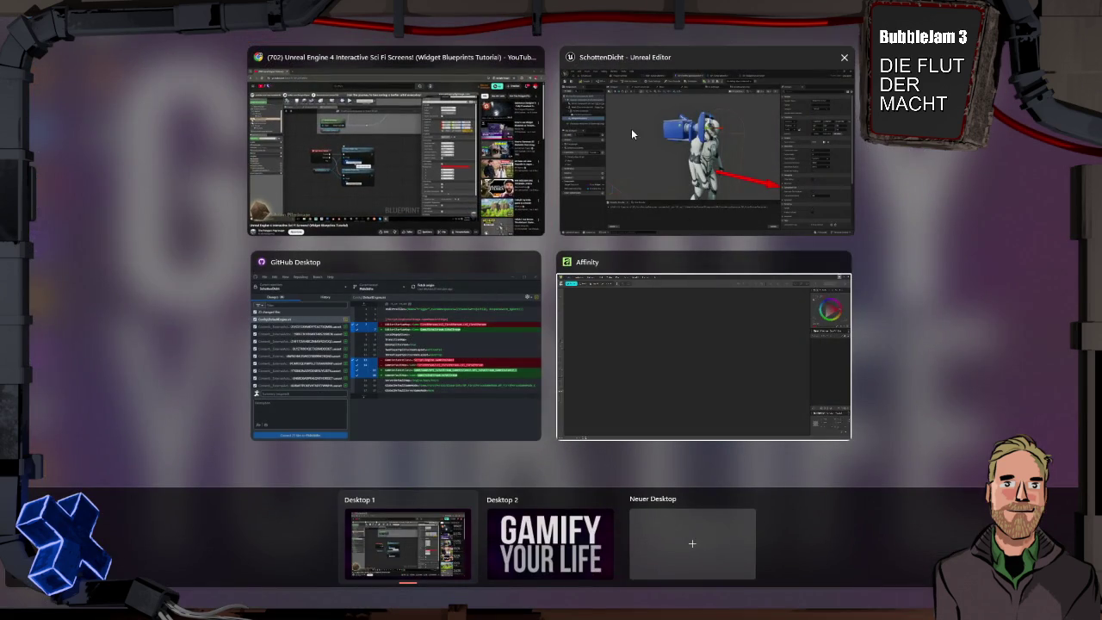
# Return to Unreal Editor and close the UI-folder asset browser
pyautogui.click(635, 147)
pyautogui.hotkey('ctrl', 'space')
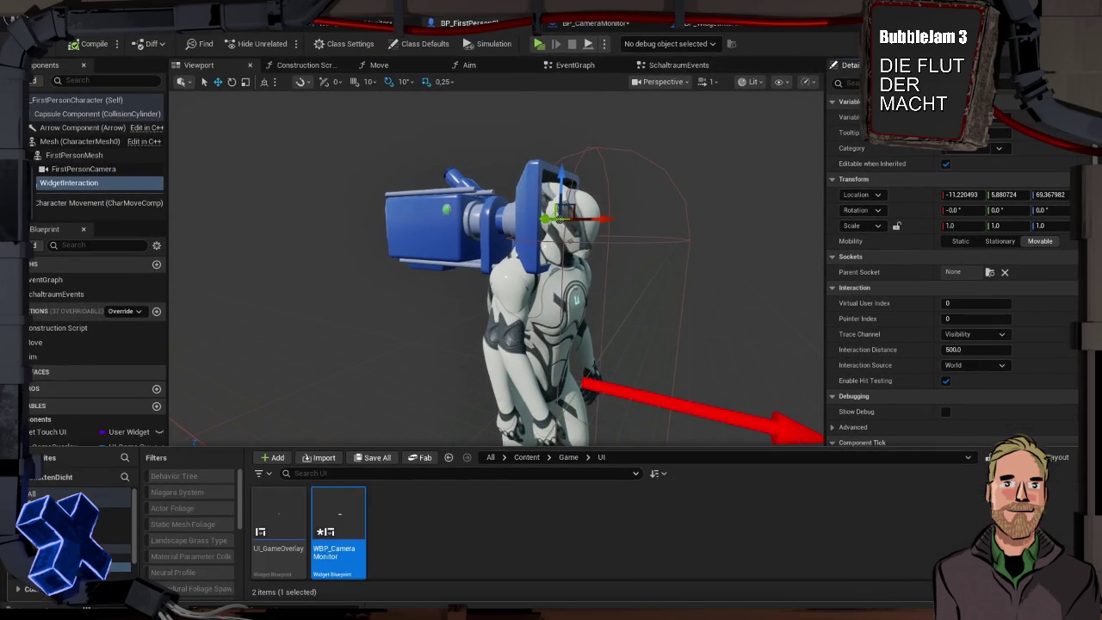
pyautogui.click(349, 342)
# Play-test the level, walking forward, back and sideways around the MUH! panel, then stop
pyautogui.hotkey('alt', 'p')
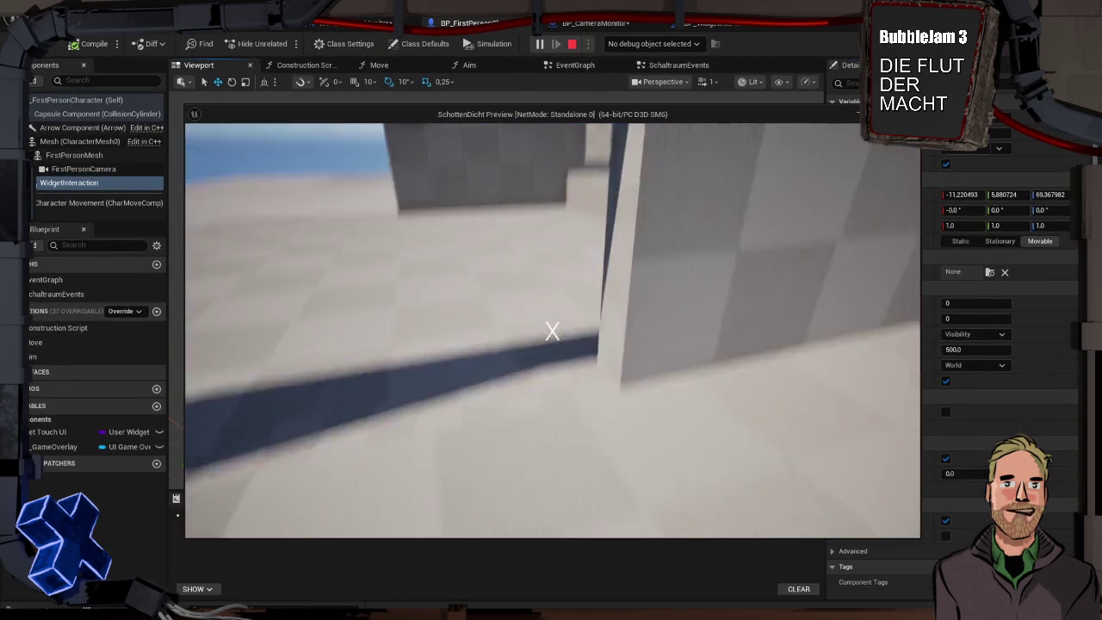
pyautogui.press('w')
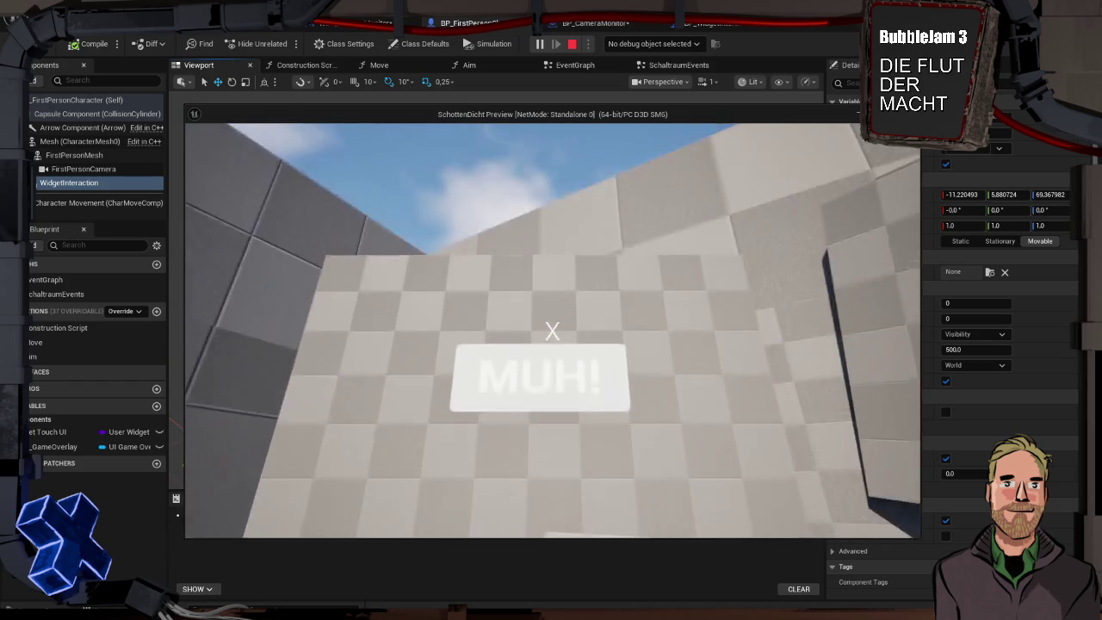
pyautogui.press('s')
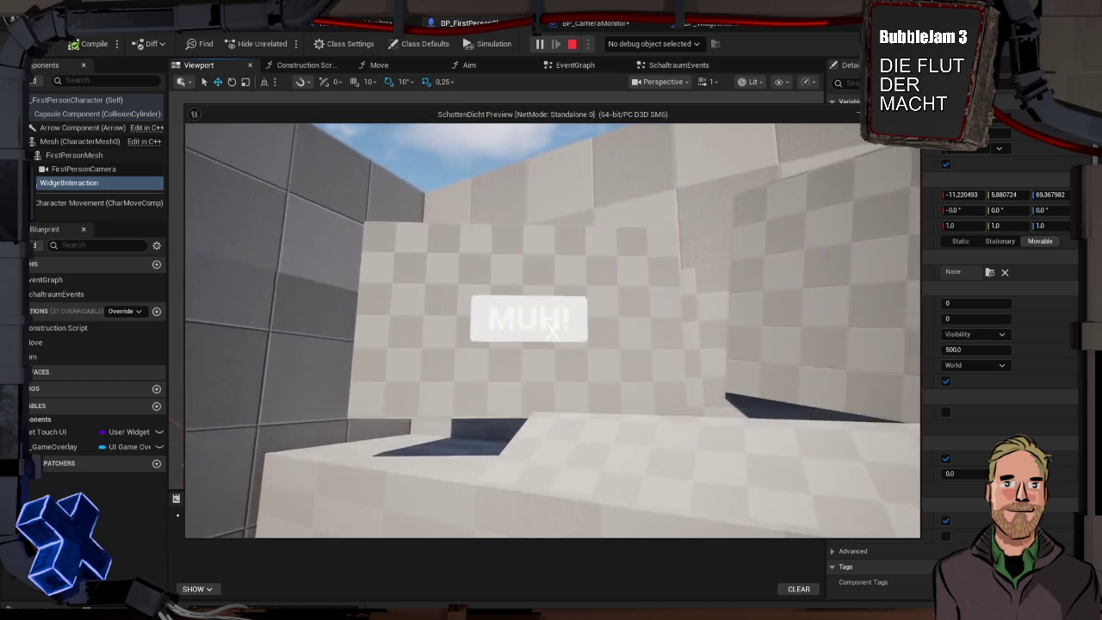
pyautogui.press('a')
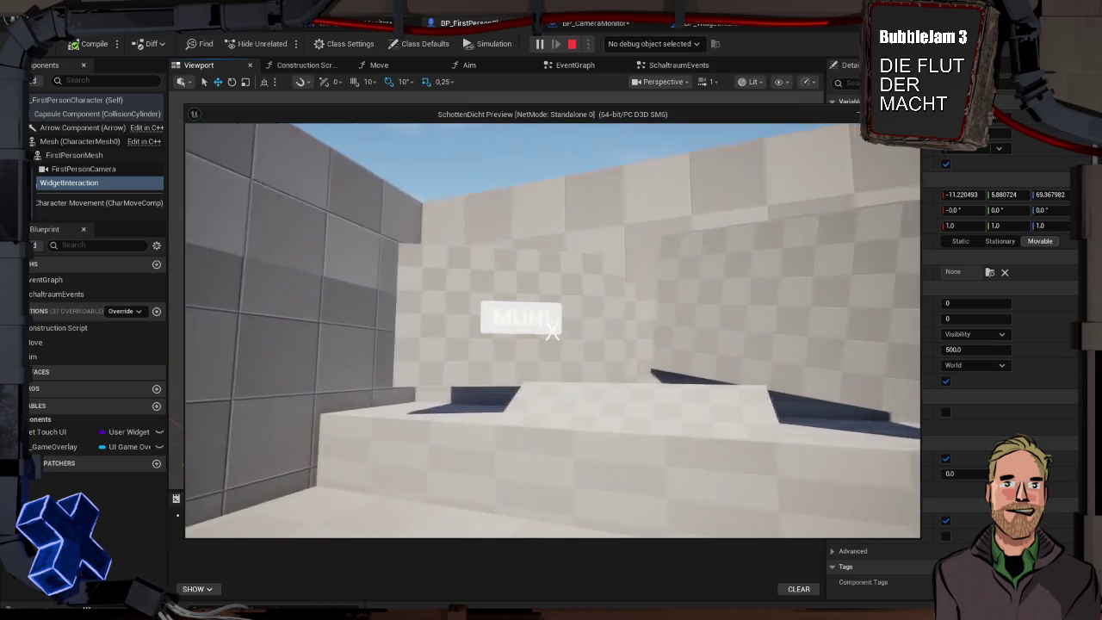
pyautogui.press('a')
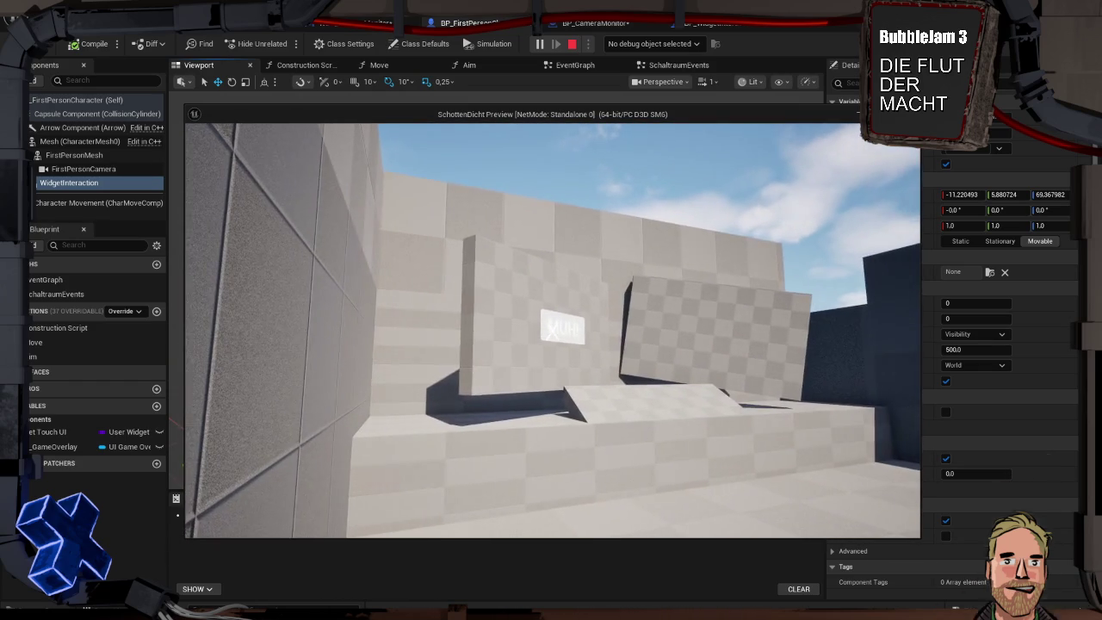
pyautogui.press('d')
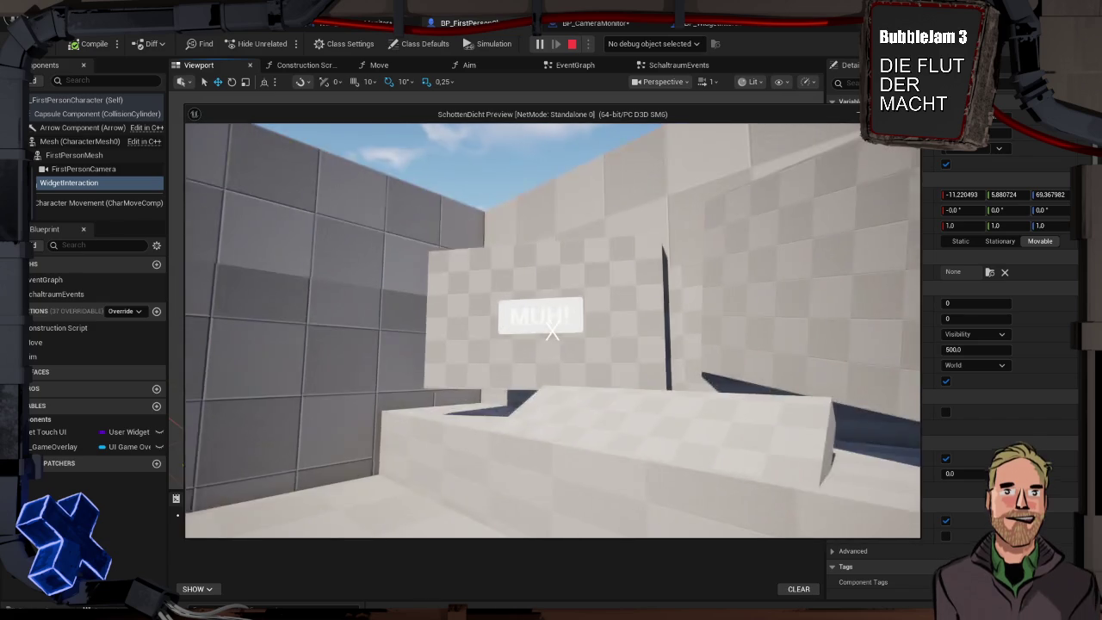
pyautogui.press('s')
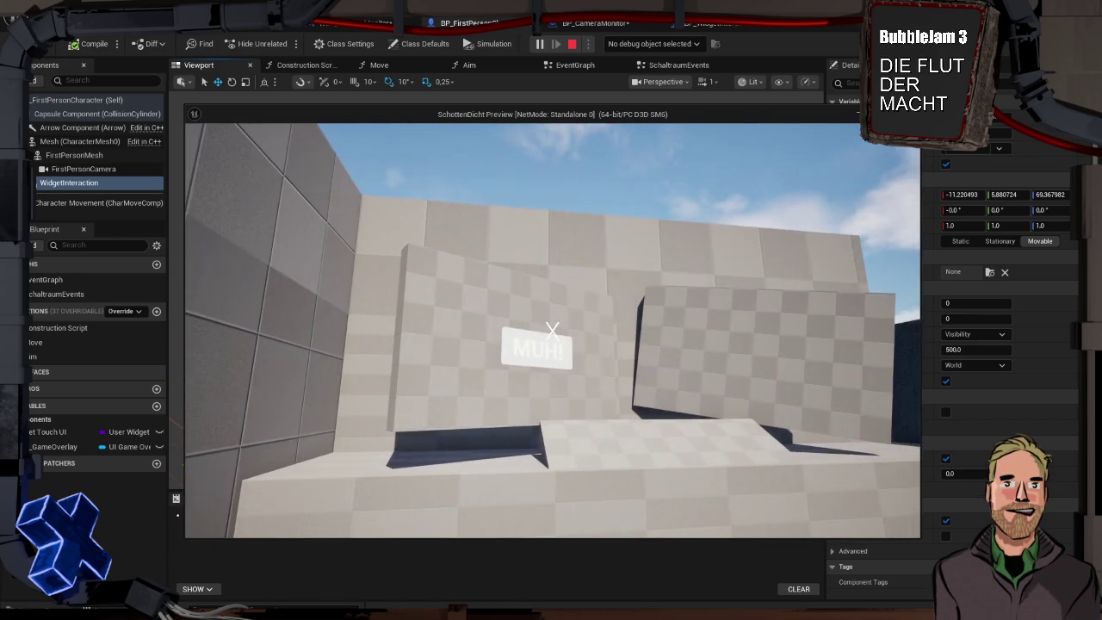
pyautogui.press('Escape')
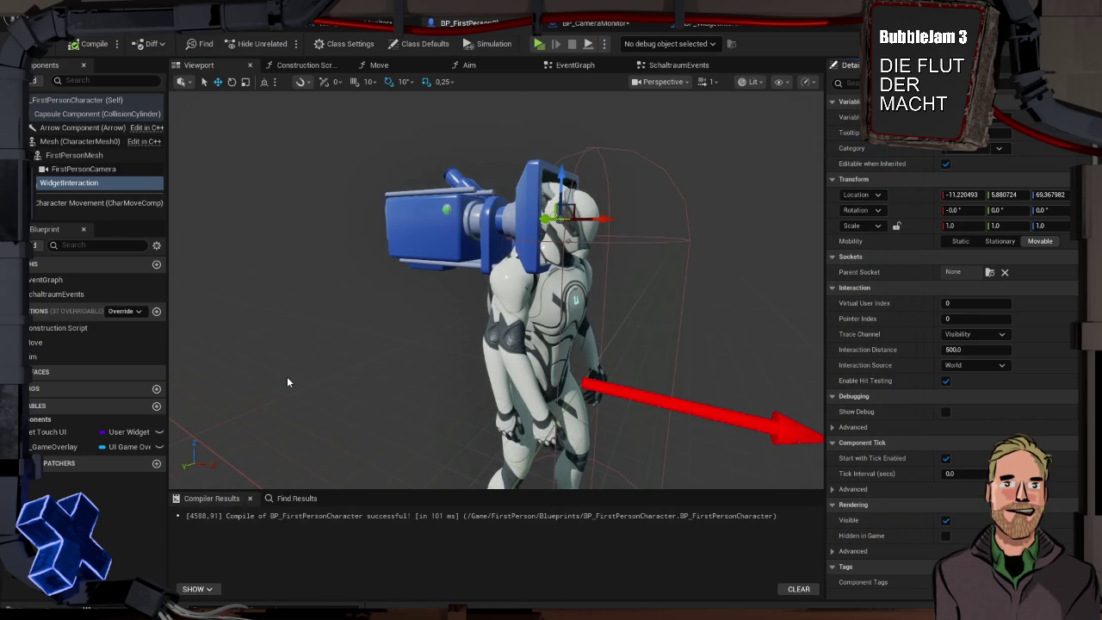
# Set WidgetInteraction's Interaction Distance to 2000, keeping Visibility as the trace channel
pyautogui.click(90, 187)
pyautogui.moveTo(871, 324)
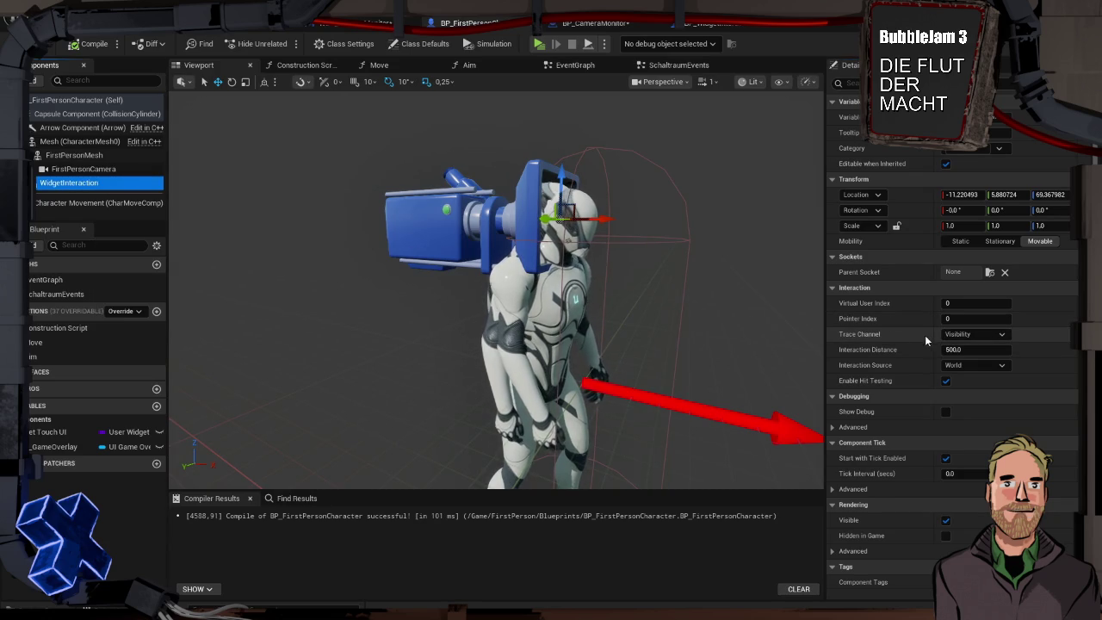
pyautogui.click(963, 337)
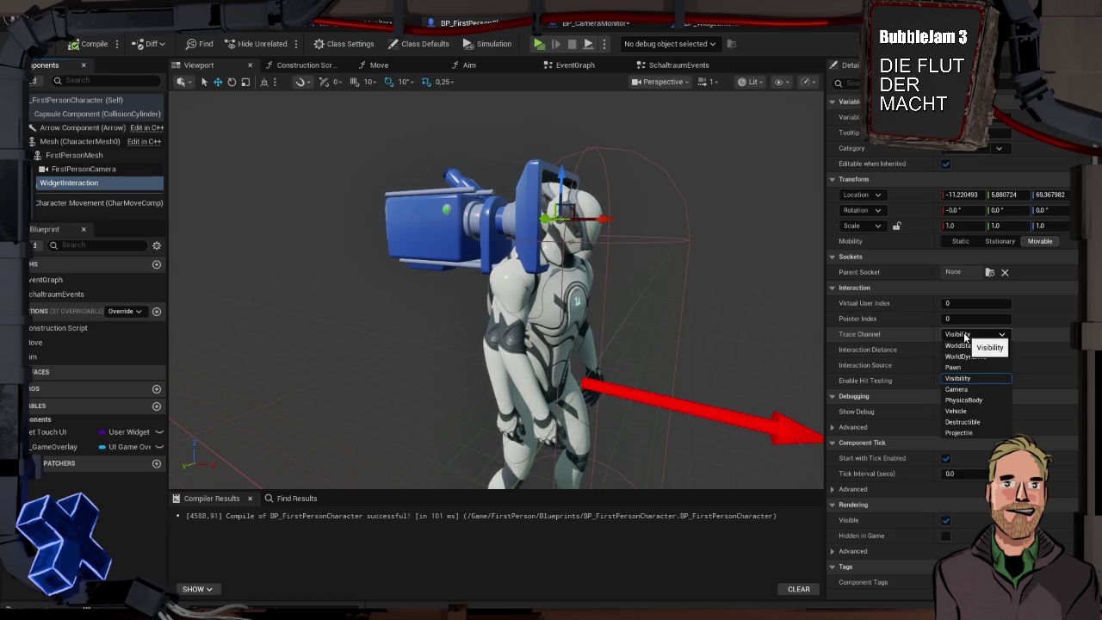
pyautogui.click(964, 336)
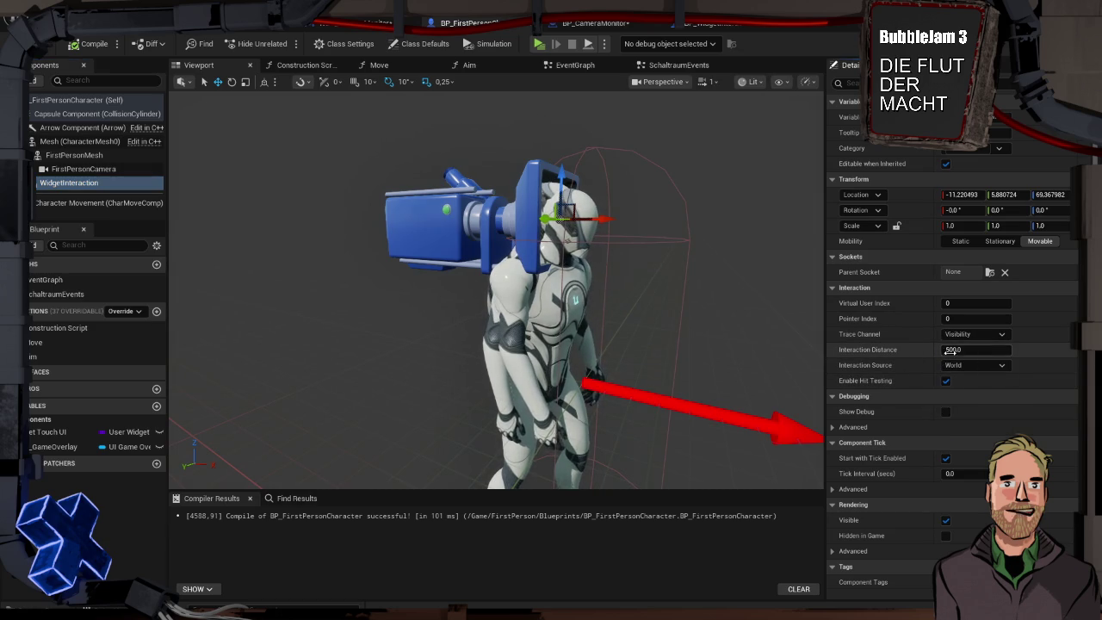
pyautogui.click(964, 351)
pyautogui.write('2000')
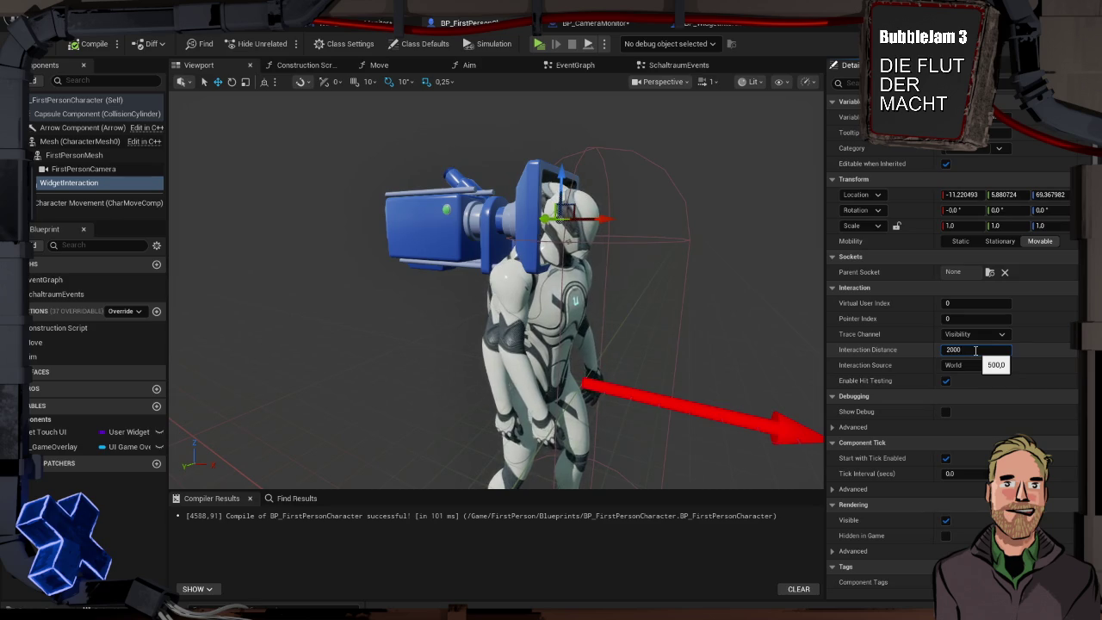
pyautogui.press('Return')
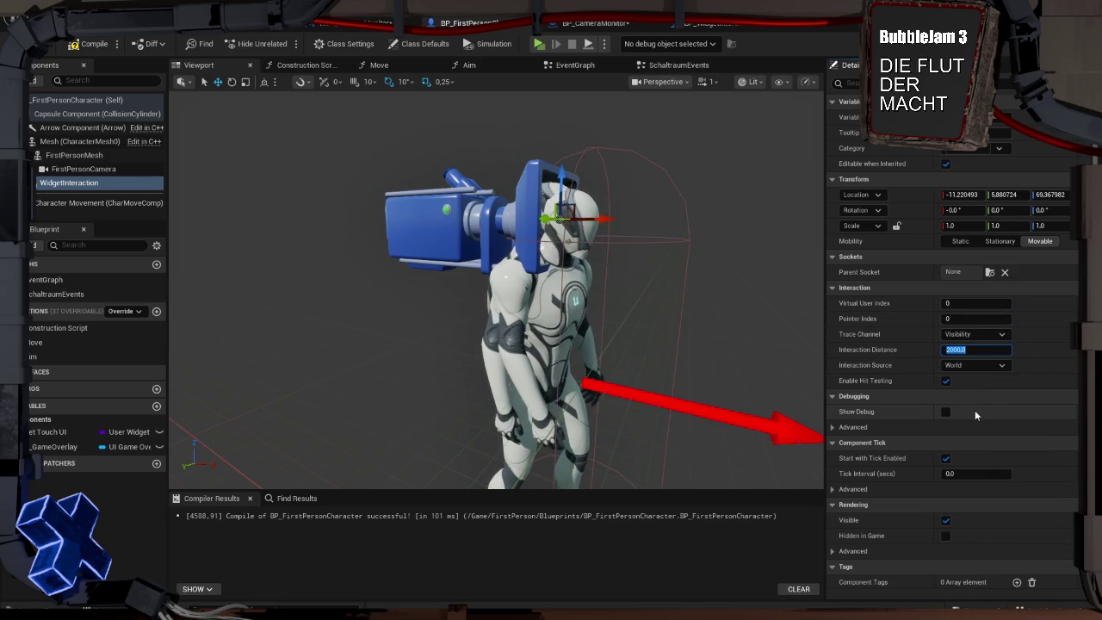
# Play-test the level by walking up to the MUH! panel, then end the test
pyautogui.hotkey('alt', 'p')
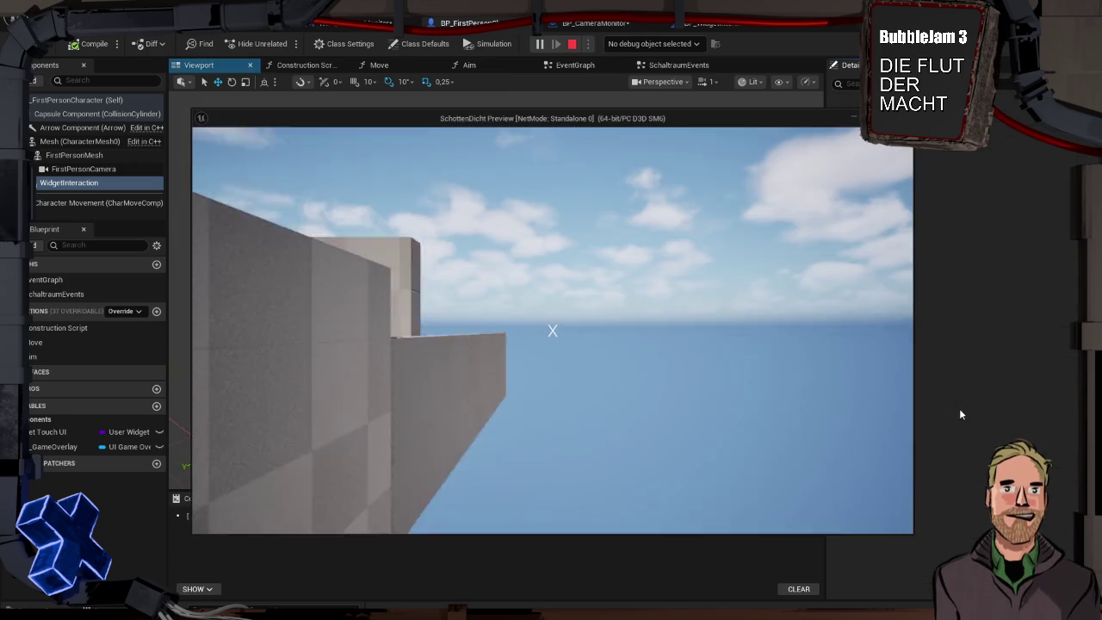
pyautogui.press('w')
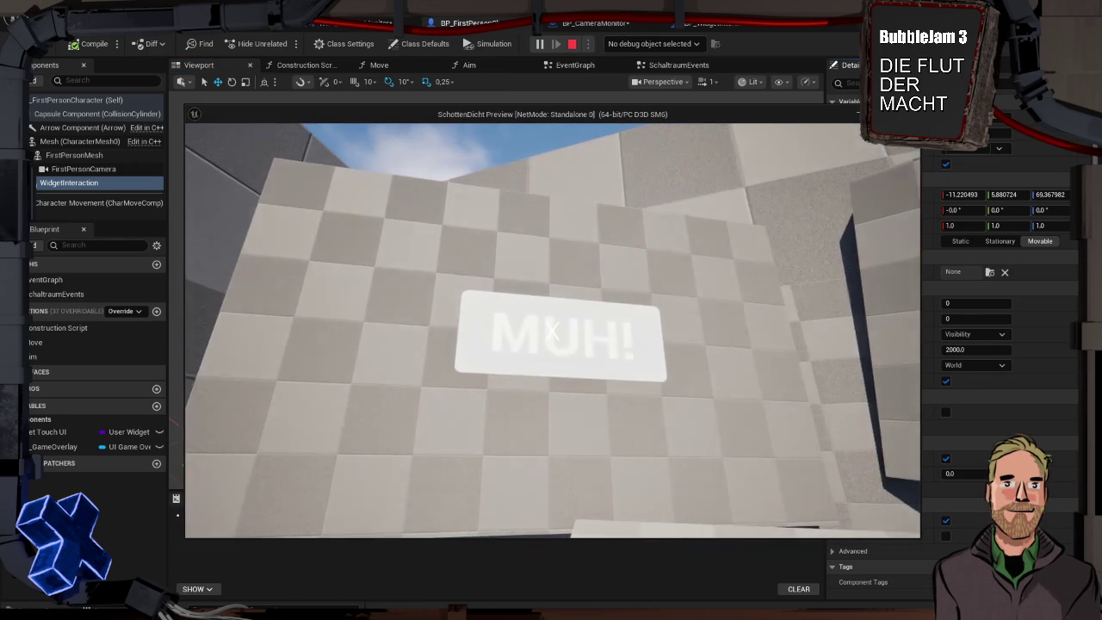
pyautogui.press('Escape')
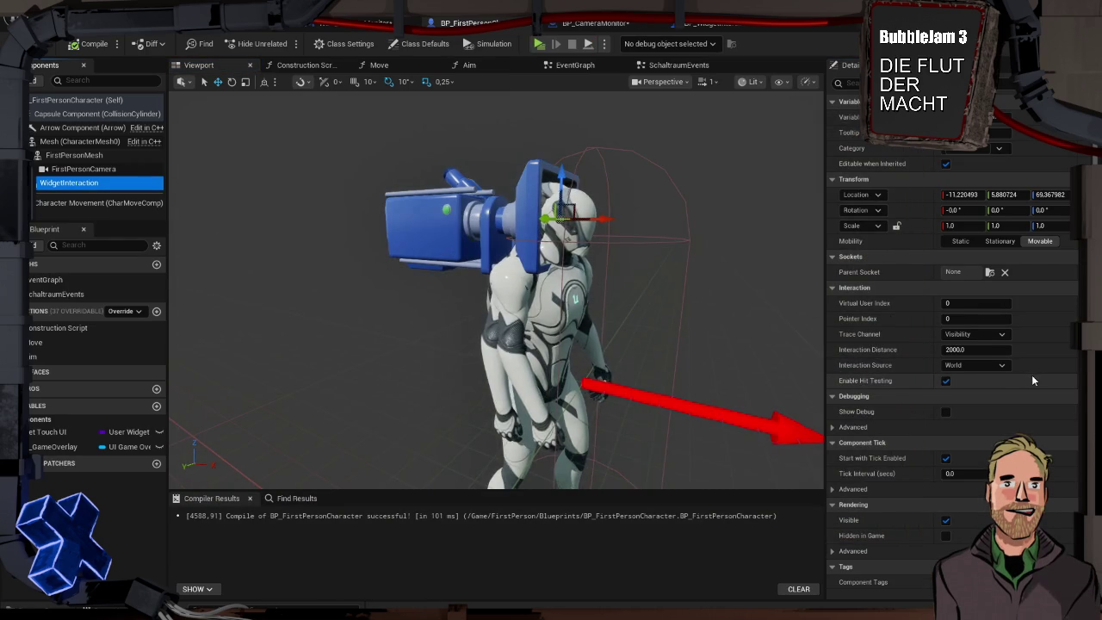
pyautogui.scroll(-1, 1031, 374)
pyautogui.click(999, 317)
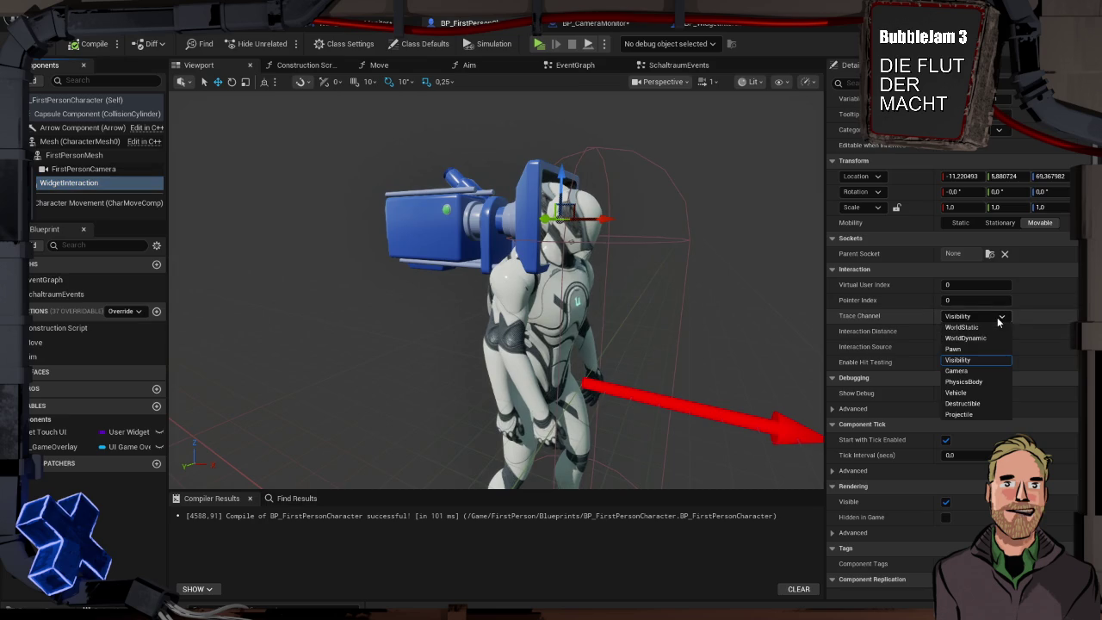
pyautogui.click(998, 320)
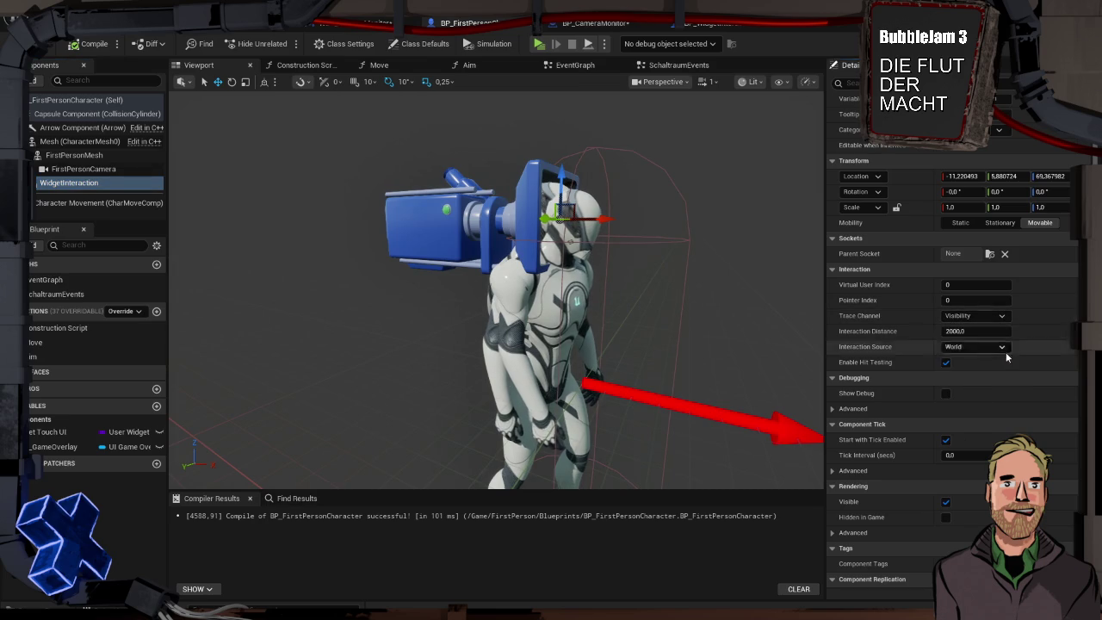
pyautogui.scroll(-2, 1011, 385)
pyautogui.scroll(1, 1011, 389)
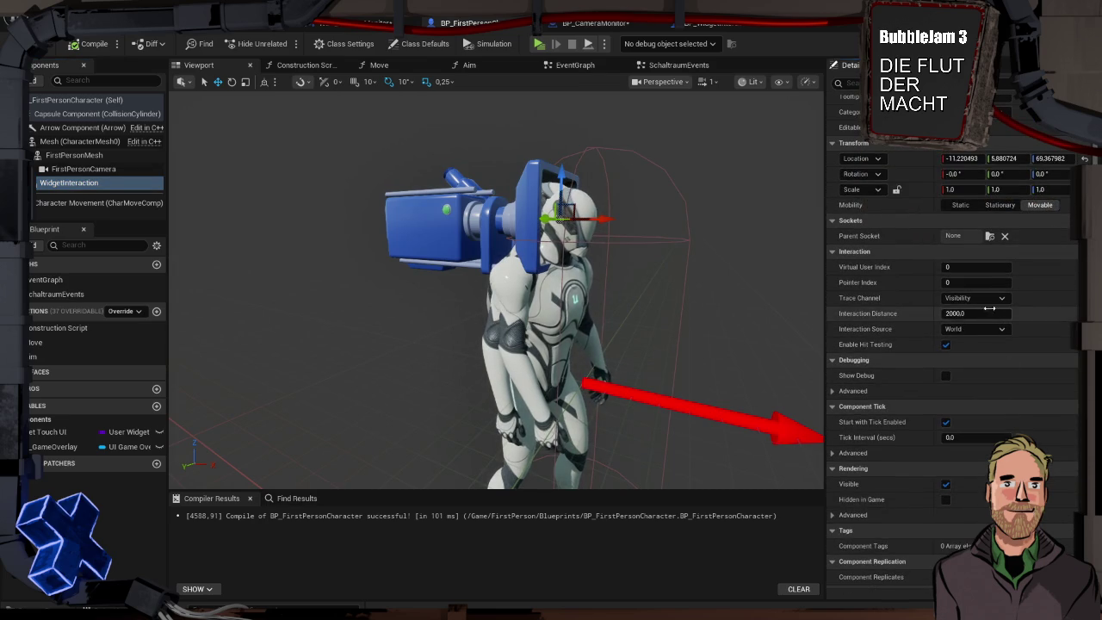
pyautogui.click(996, 299)
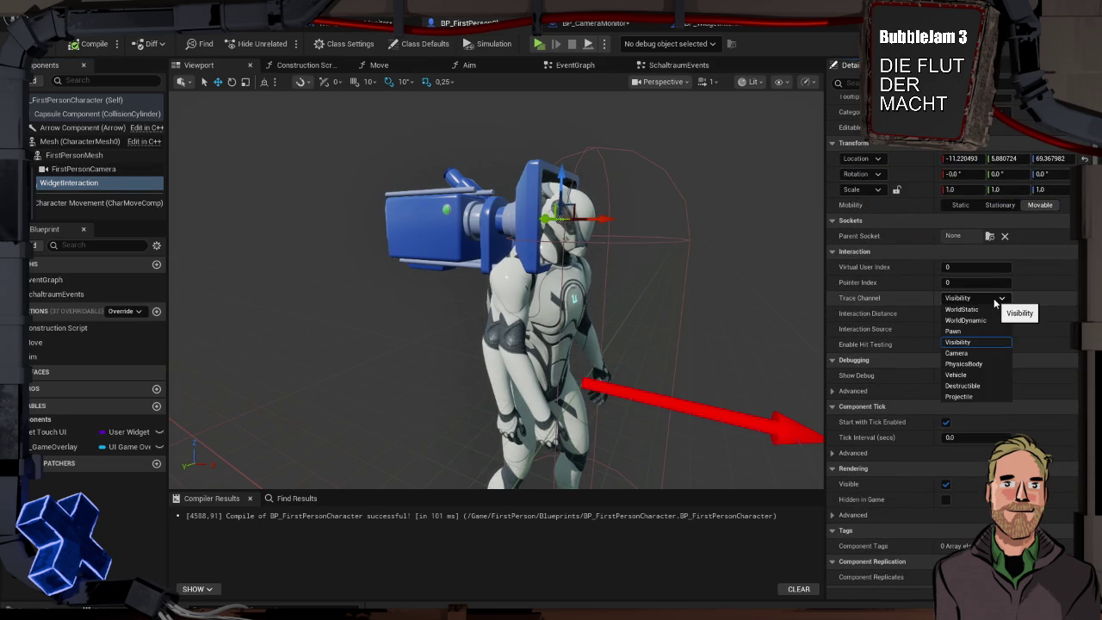
pyautogui.click(993, 298)
pyautogui.scroll(-6, 1017, 370)
pyautogui.scroll(-3, 1017, 370)
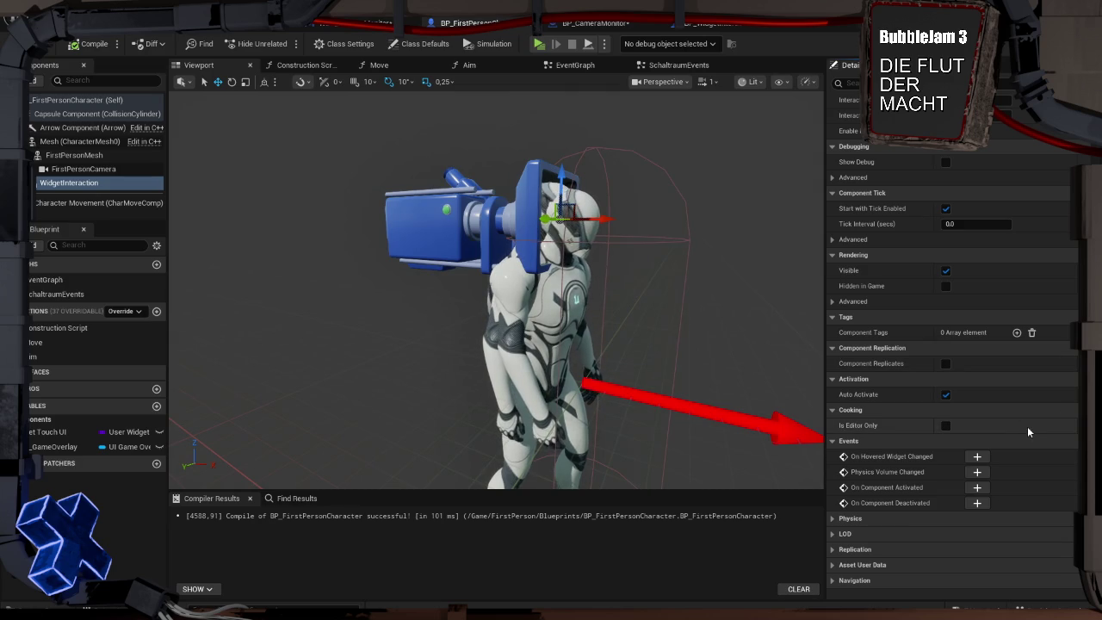
pyautogui.moveTo(904, 463)
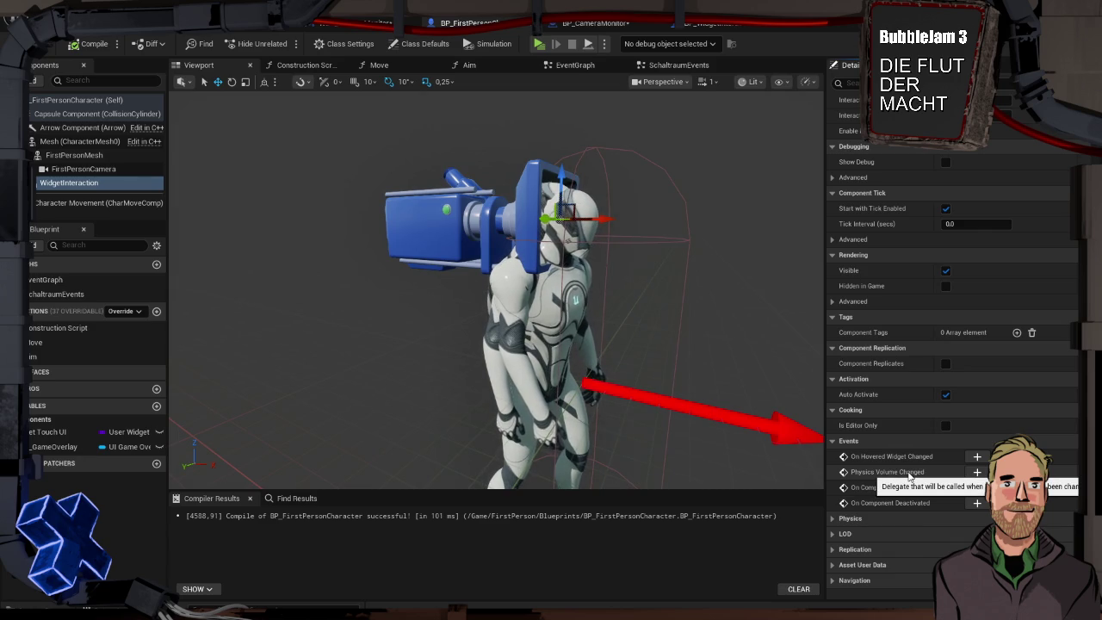
# Parent WidgetInteraction under FirstPersonCamera and launch a play test in the preview window
pyautogui.click(68, 182)
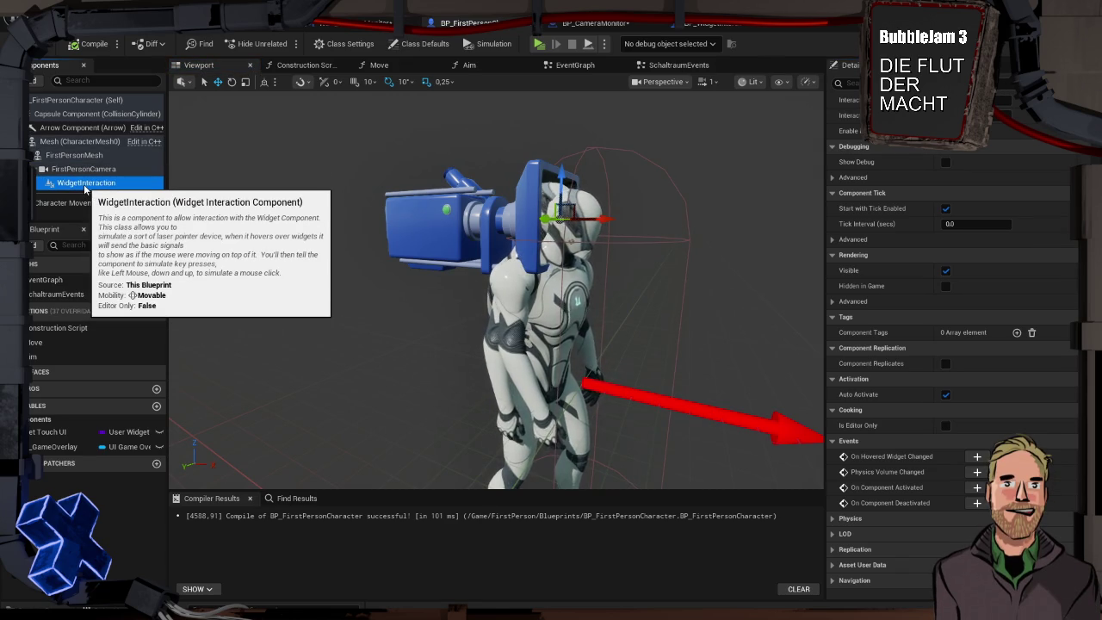
pyautogui.hotkey('alt', 'p')
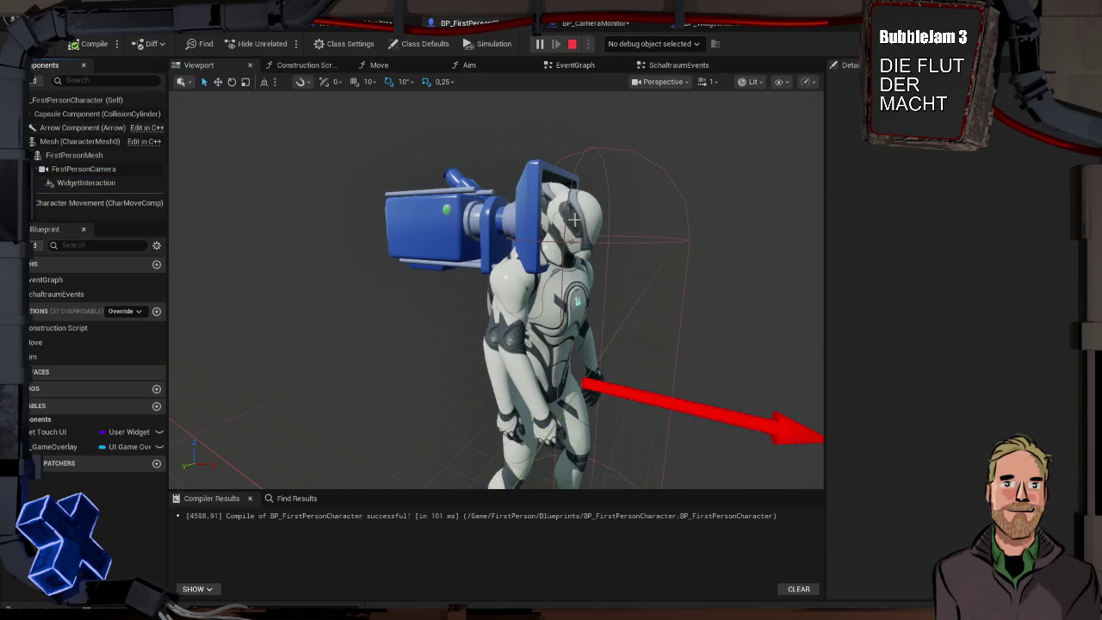
pyautogui.press('super+Tab')
pyautogui.click(546, 172)
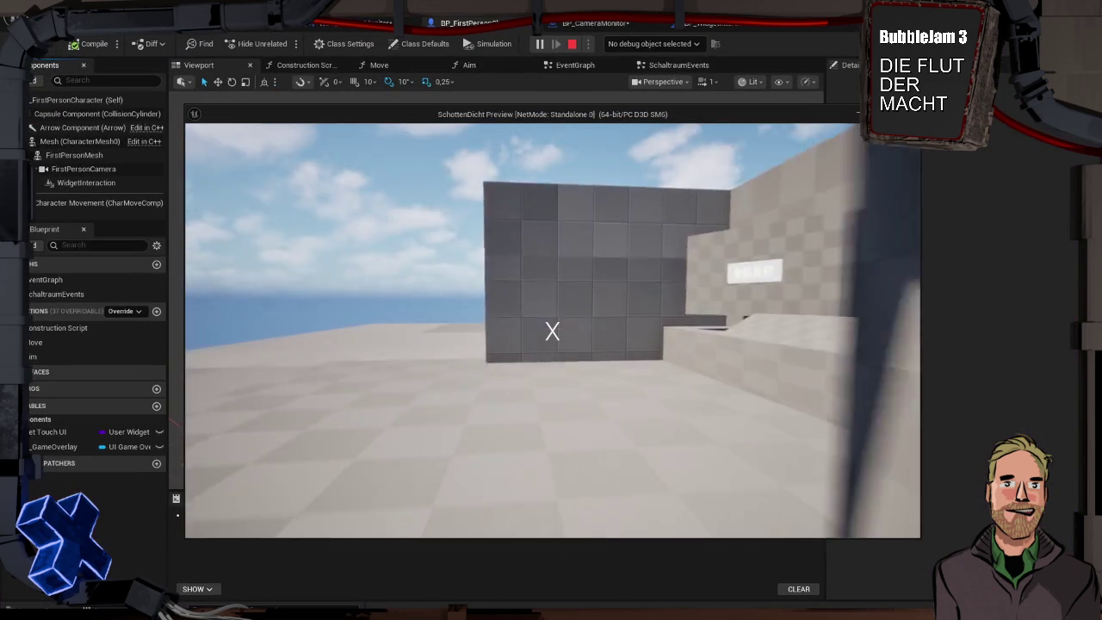
# Aim at the MUH! button and click it to print 'ICH BIN WACH!!!', then end the test
pyautogui.press('w')
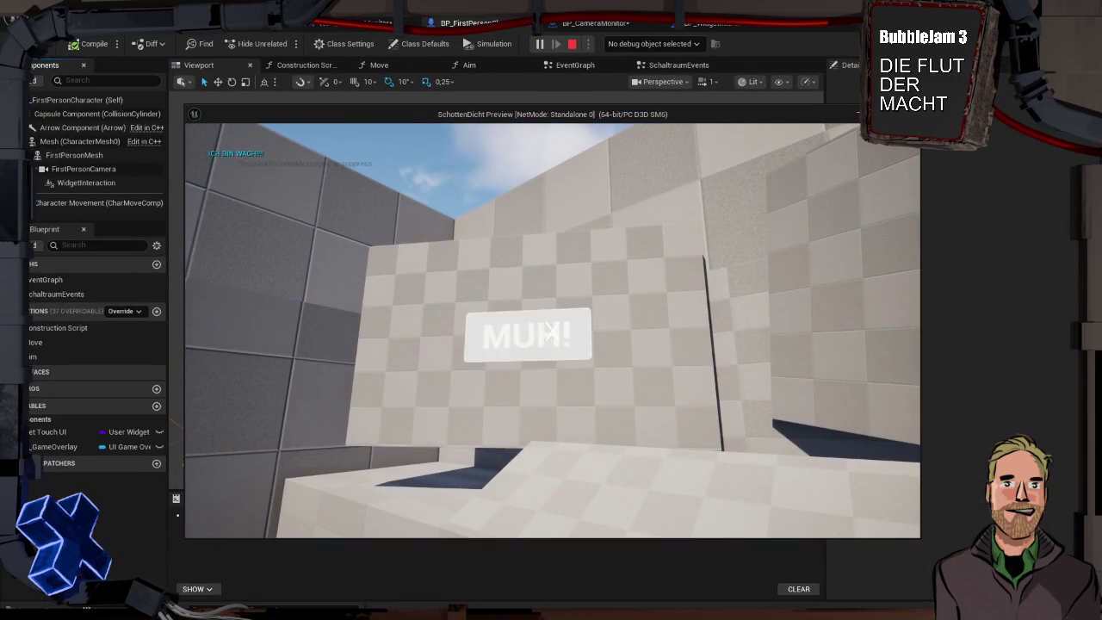
pyautogui.press('s')
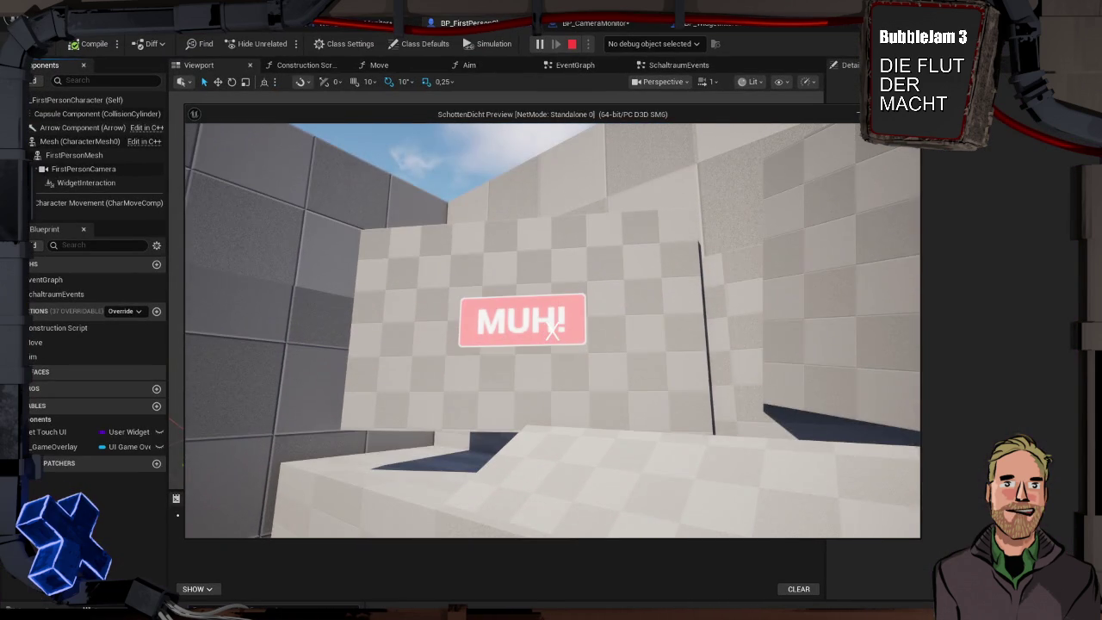
pyautogui.press('w')
pyautogui.click(550, 328)
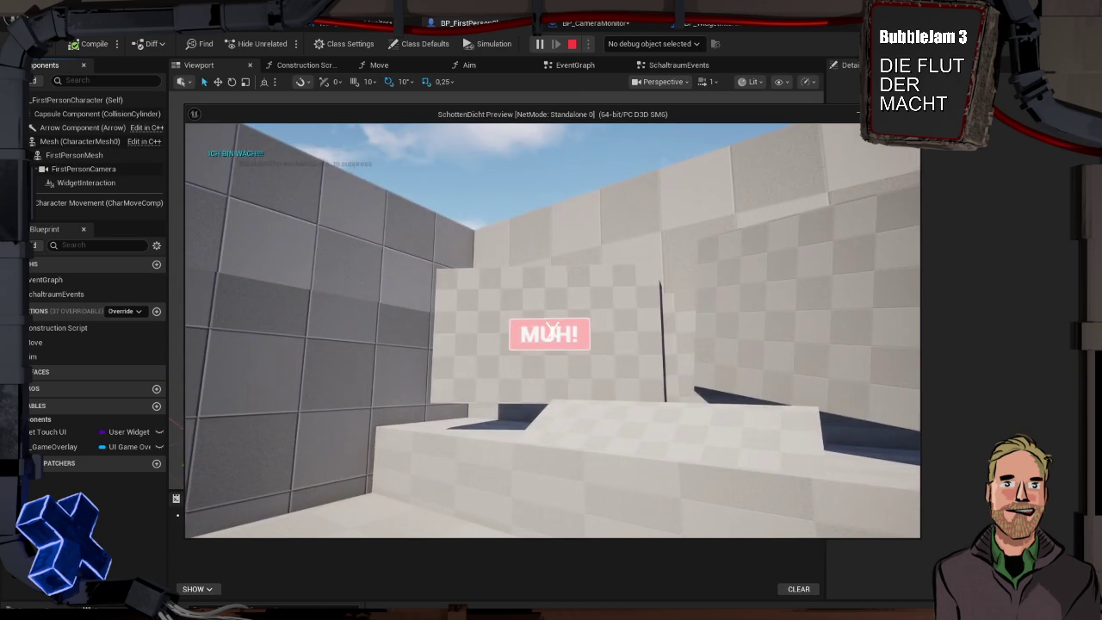
pyautogui.press('w')
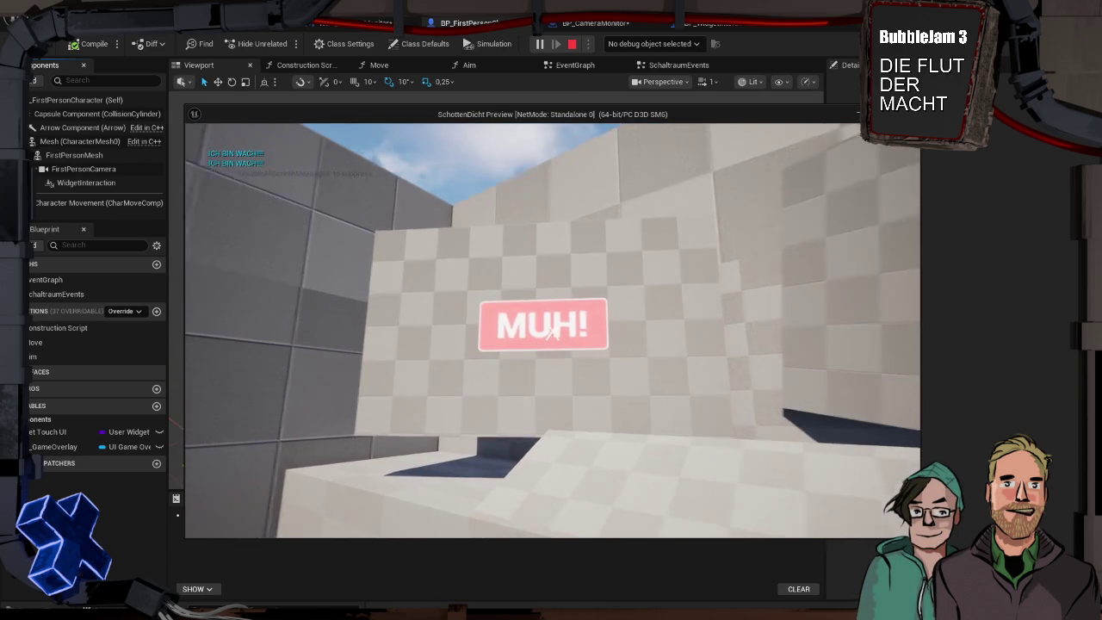
pyautogui.press('Escape')
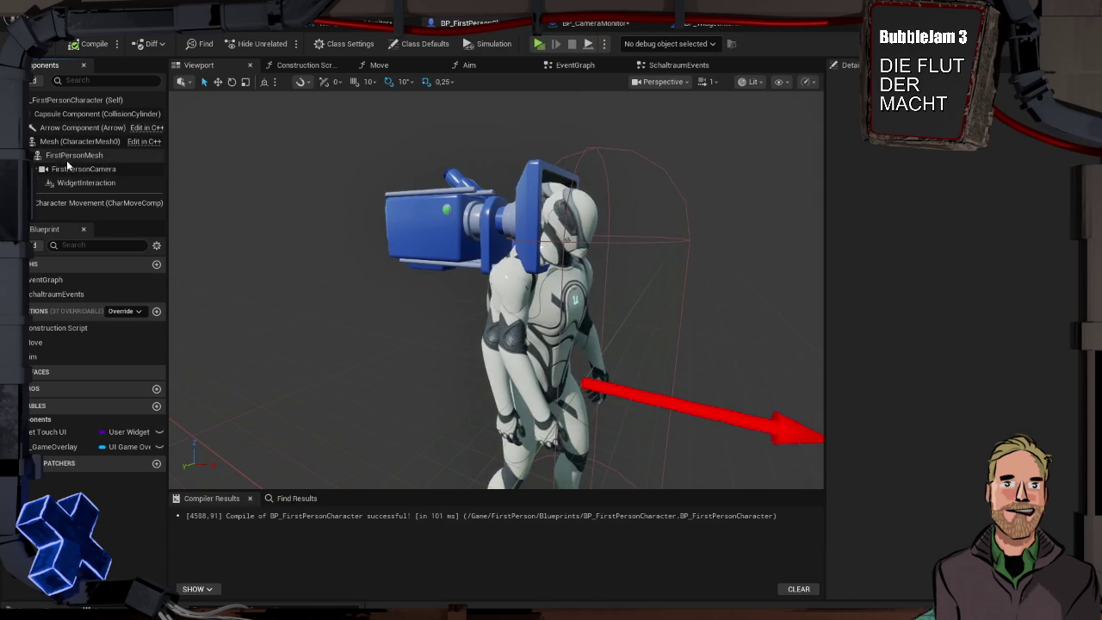